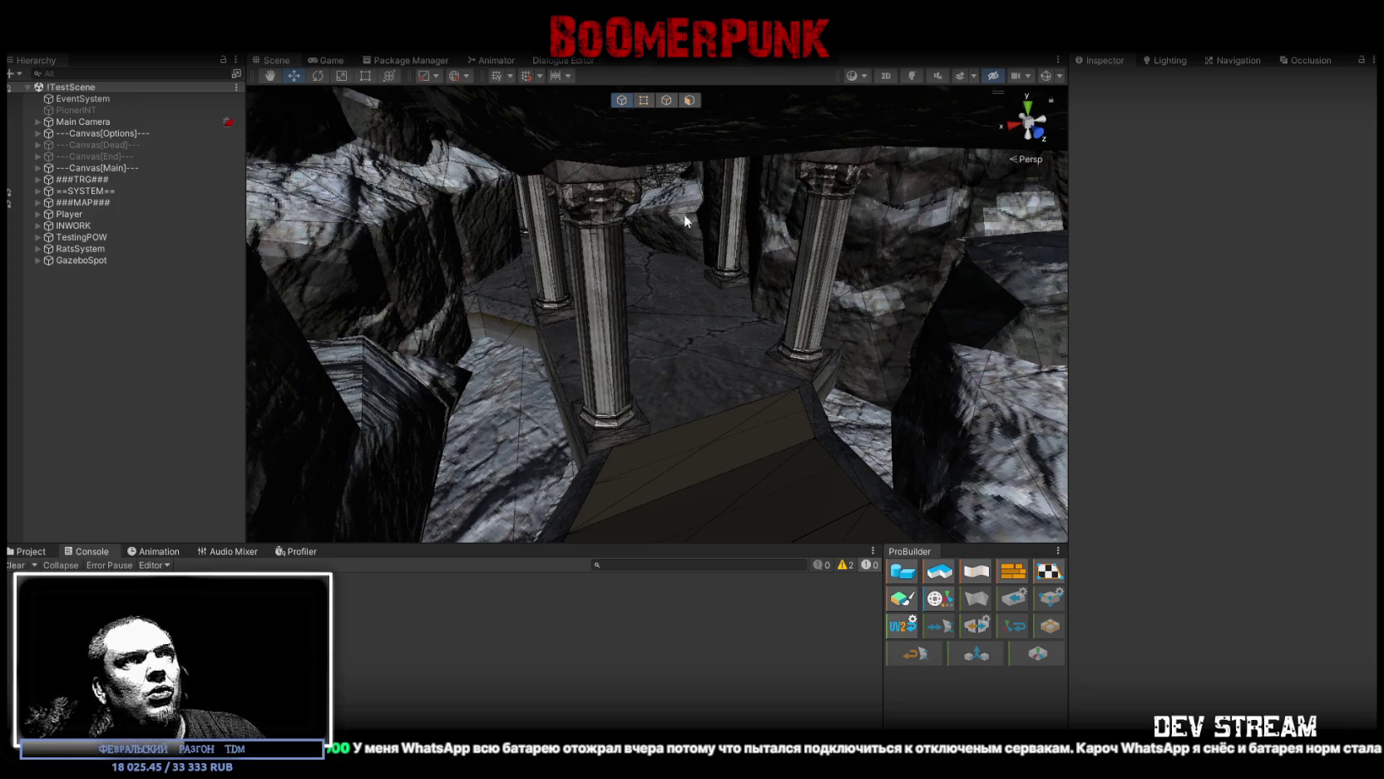
Step: Orbit the Scene view camera through the ruined gazebo
mouse_move(719, 290)
mouse_down()
mouse_move(689, 303)
mouse_move(665, 282)
mouse_move(1225, 242)
mouse_move(1288, 272)
mouse_move(1073, 346)
mouse_move(469, 259)
mouse_move(796, 324)
mouse_move(782, 283)
mouse_up()
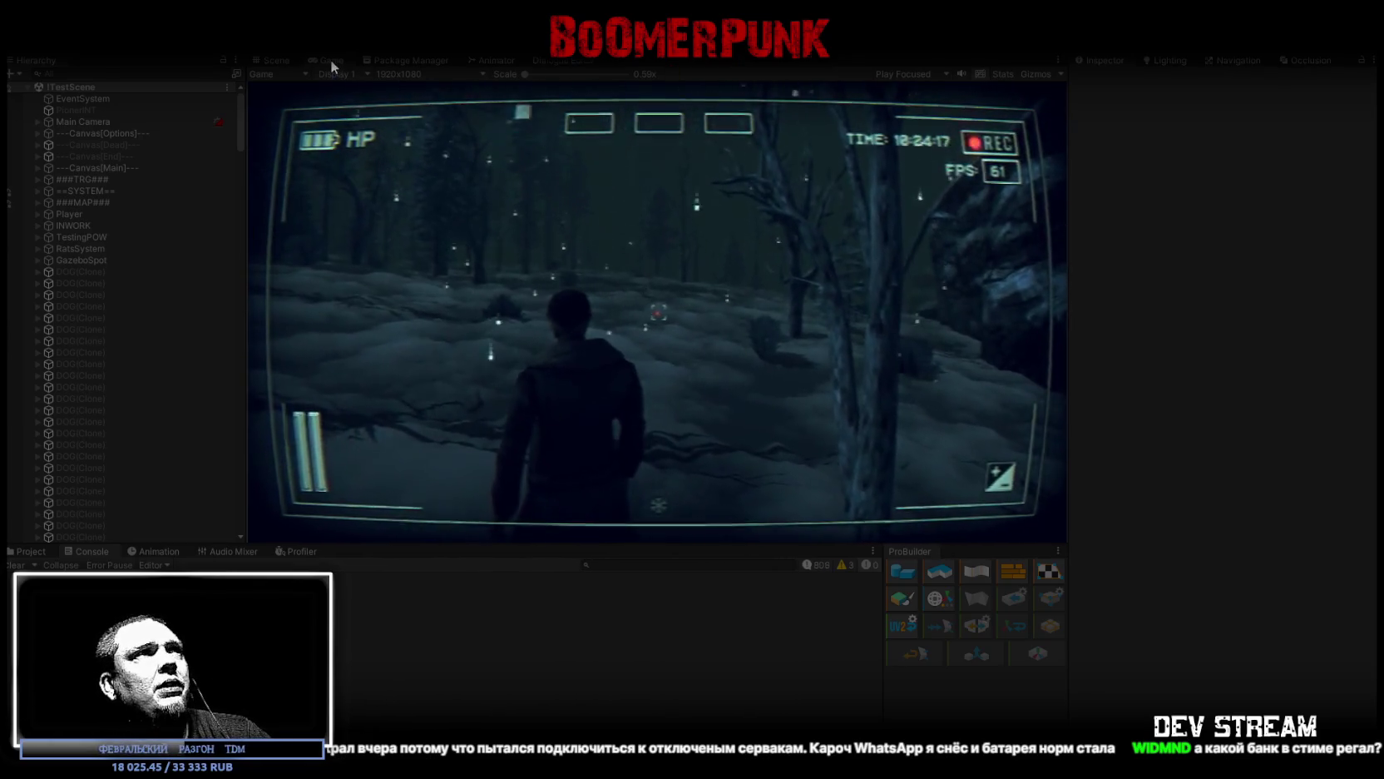
Step: Maximize the Game view and walk up the staircase through the lit archway into the windowed room
double_click(330, 60)
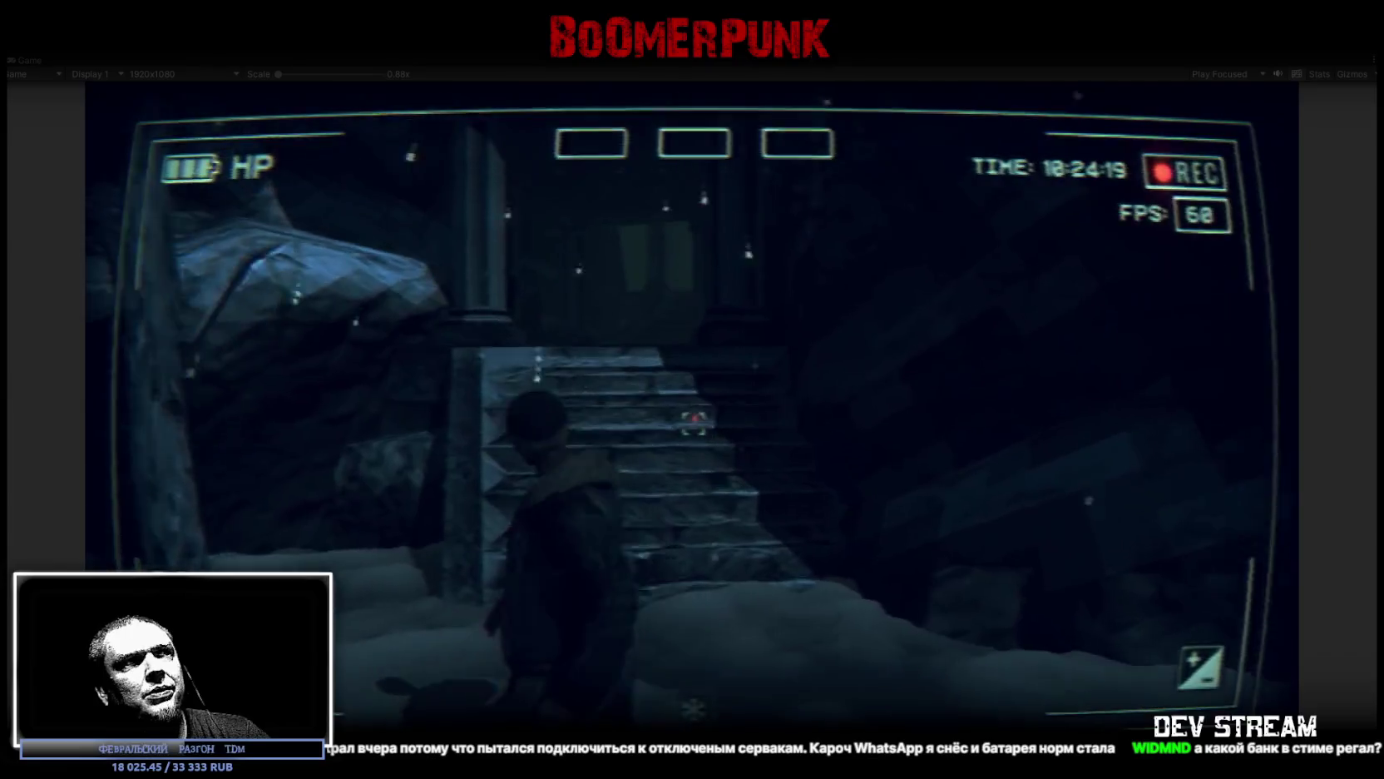
key(w)
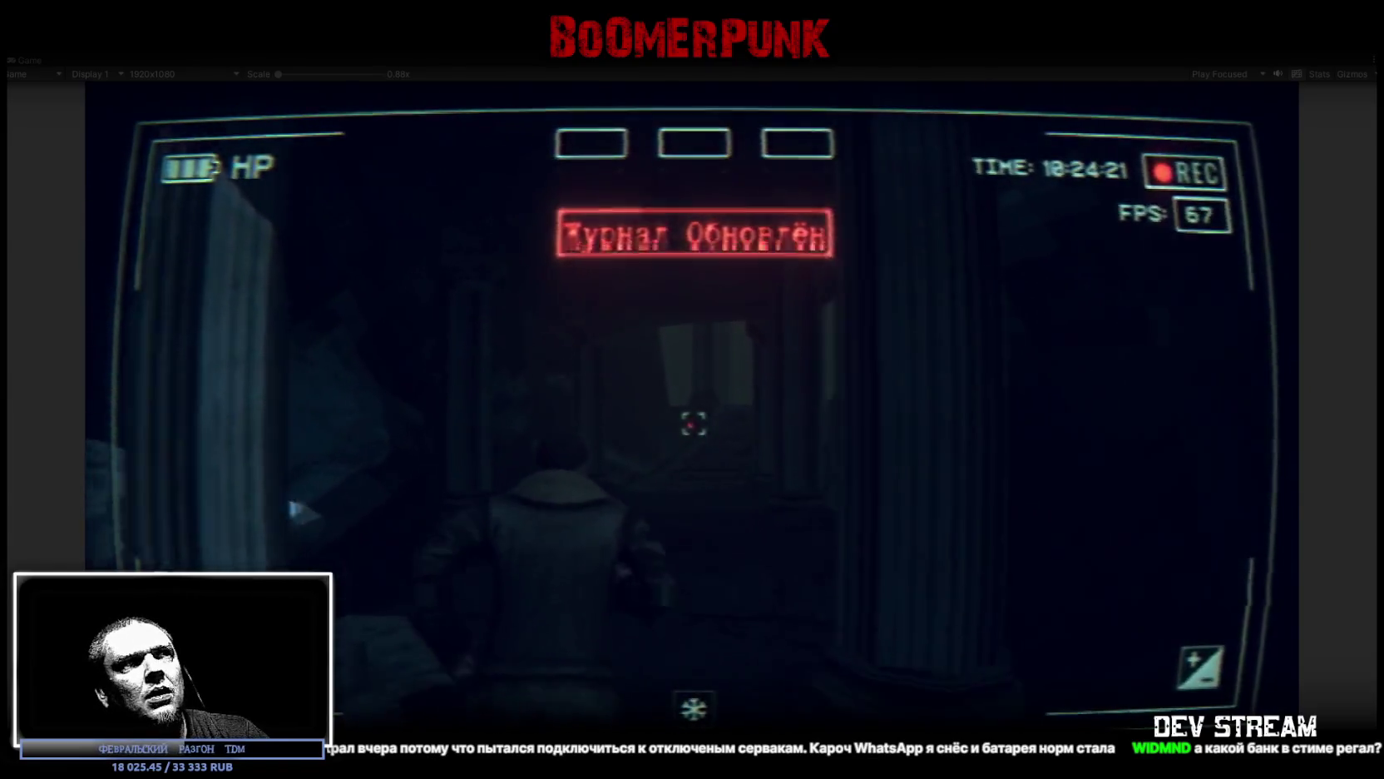
key(w)
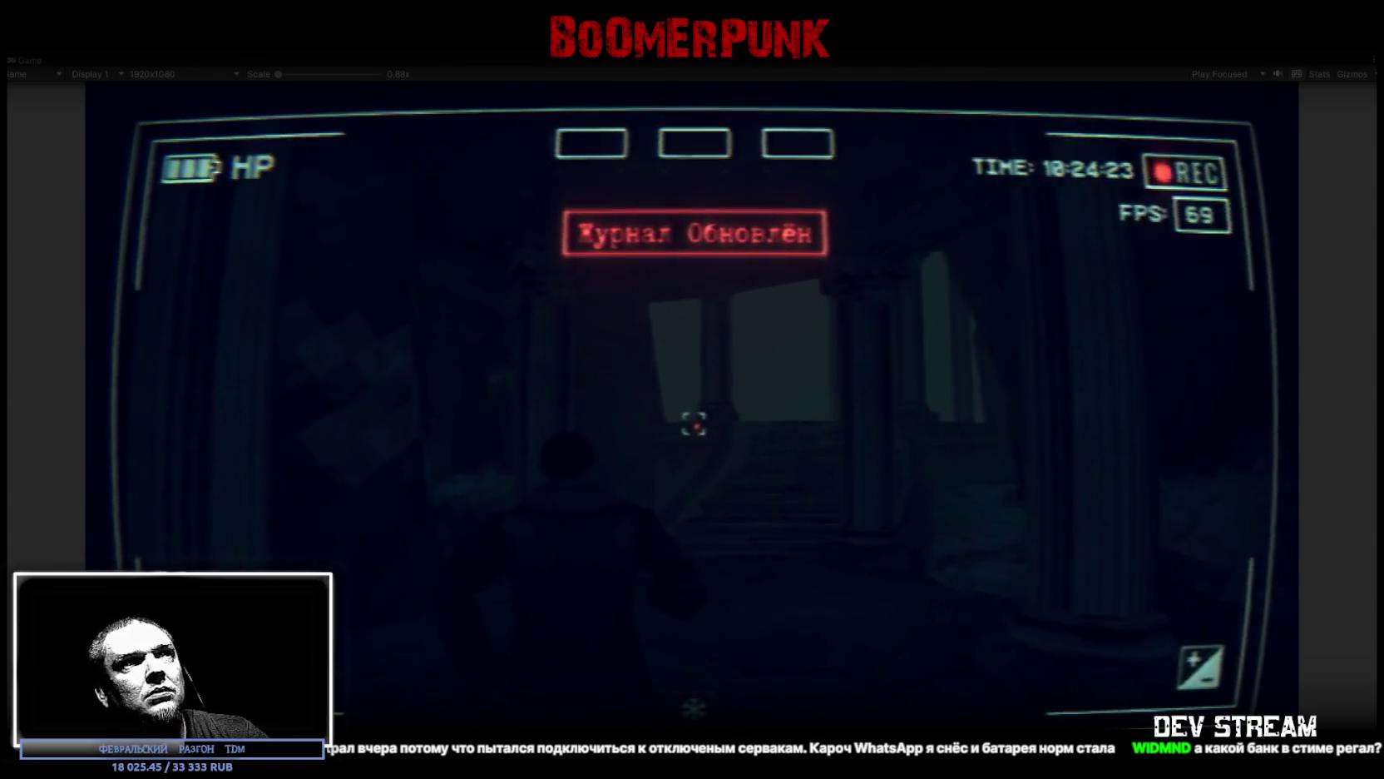
key(w)
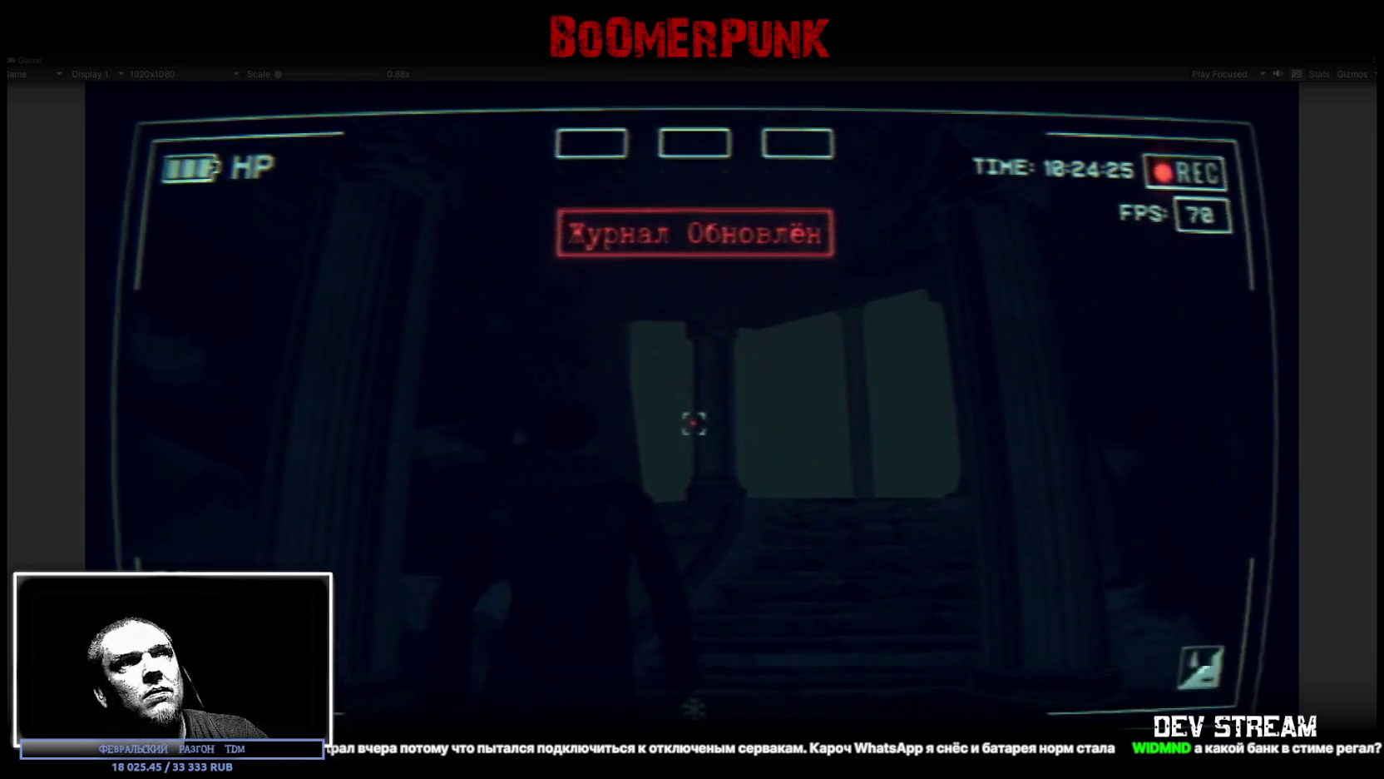
key(w)
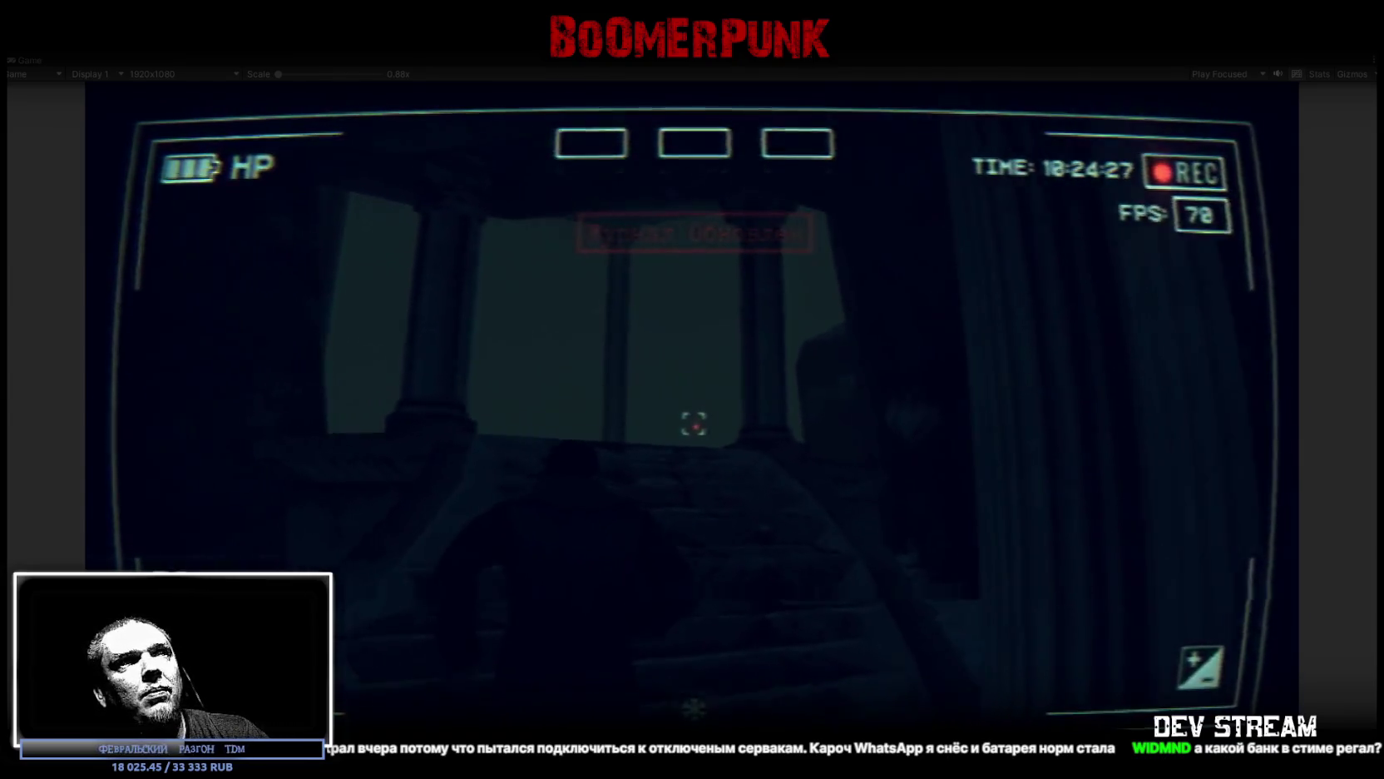
key(w)
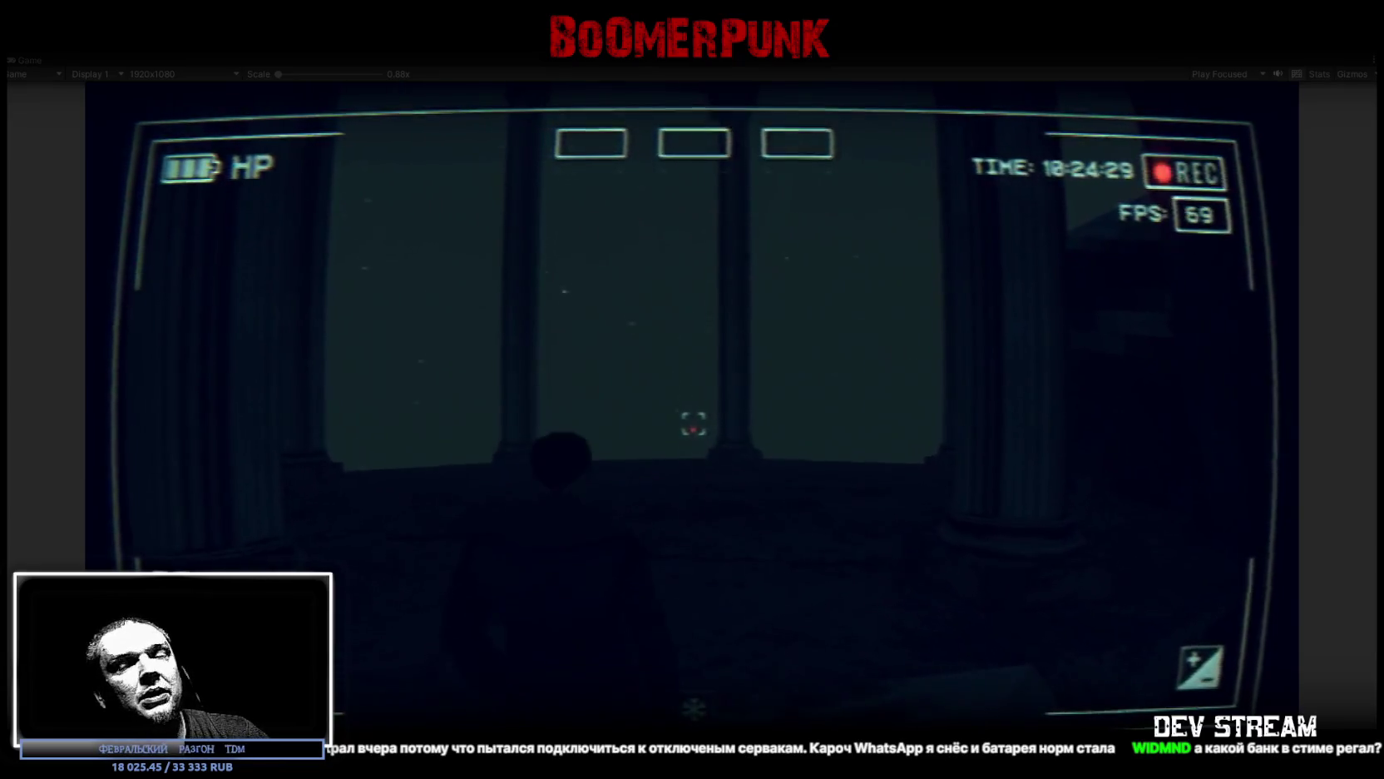
Step: Look around the windowed room's dark floor, pillars, walls and bright window
key(w)
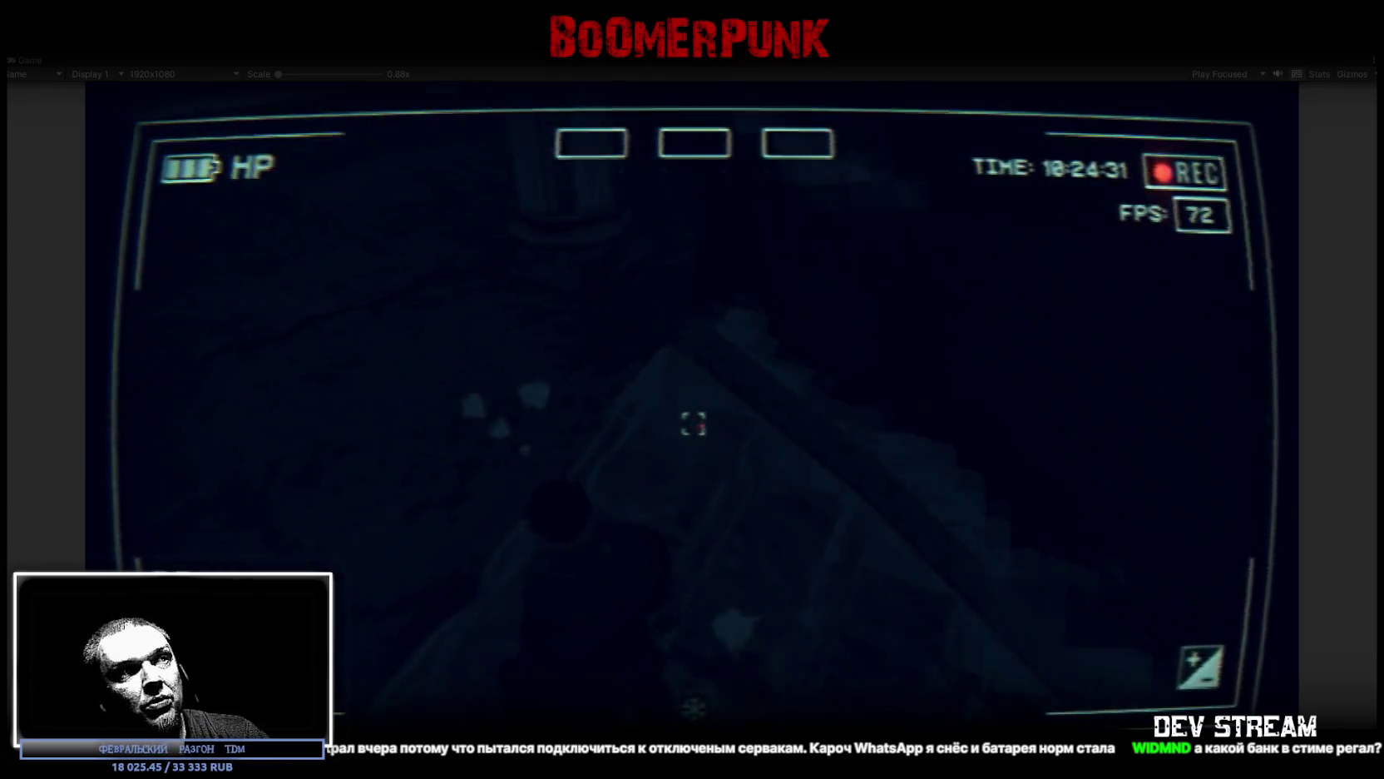
key(w)
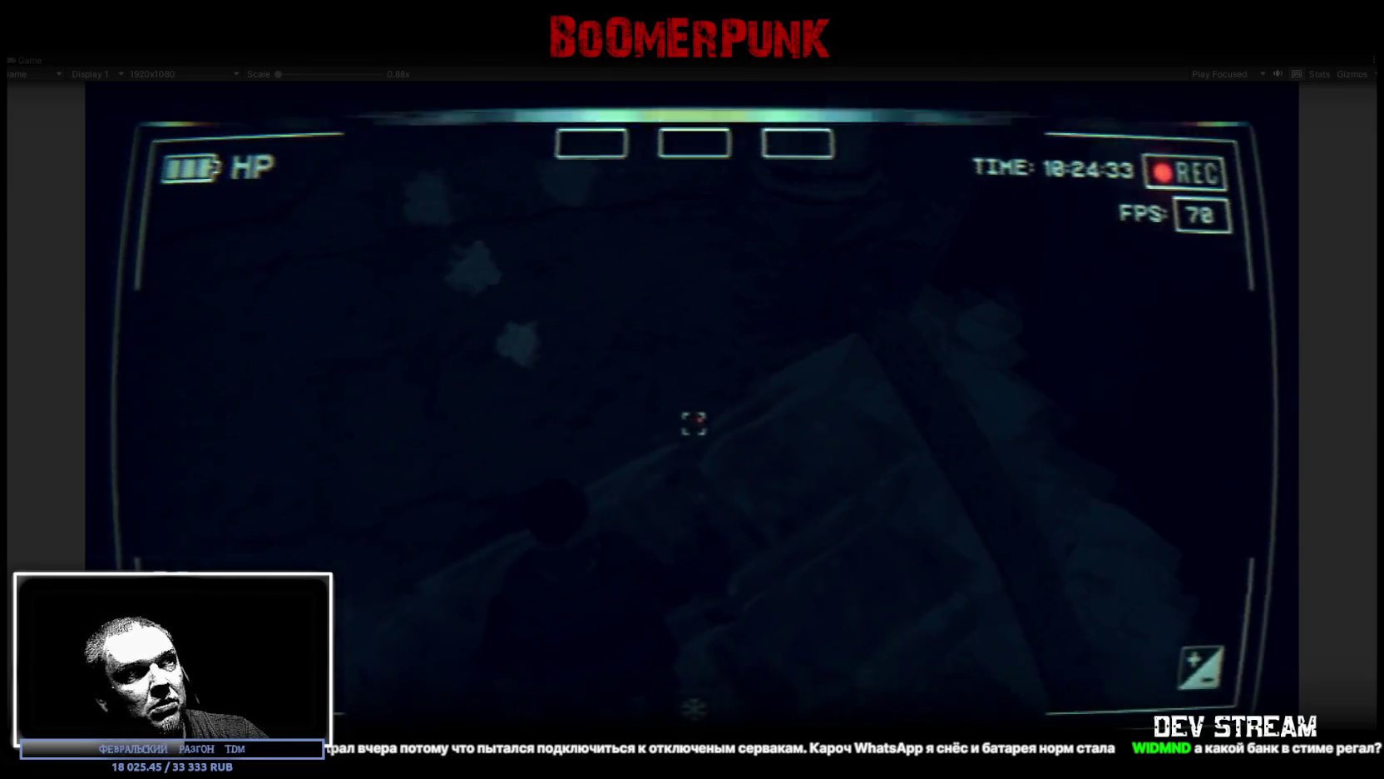
key(w)
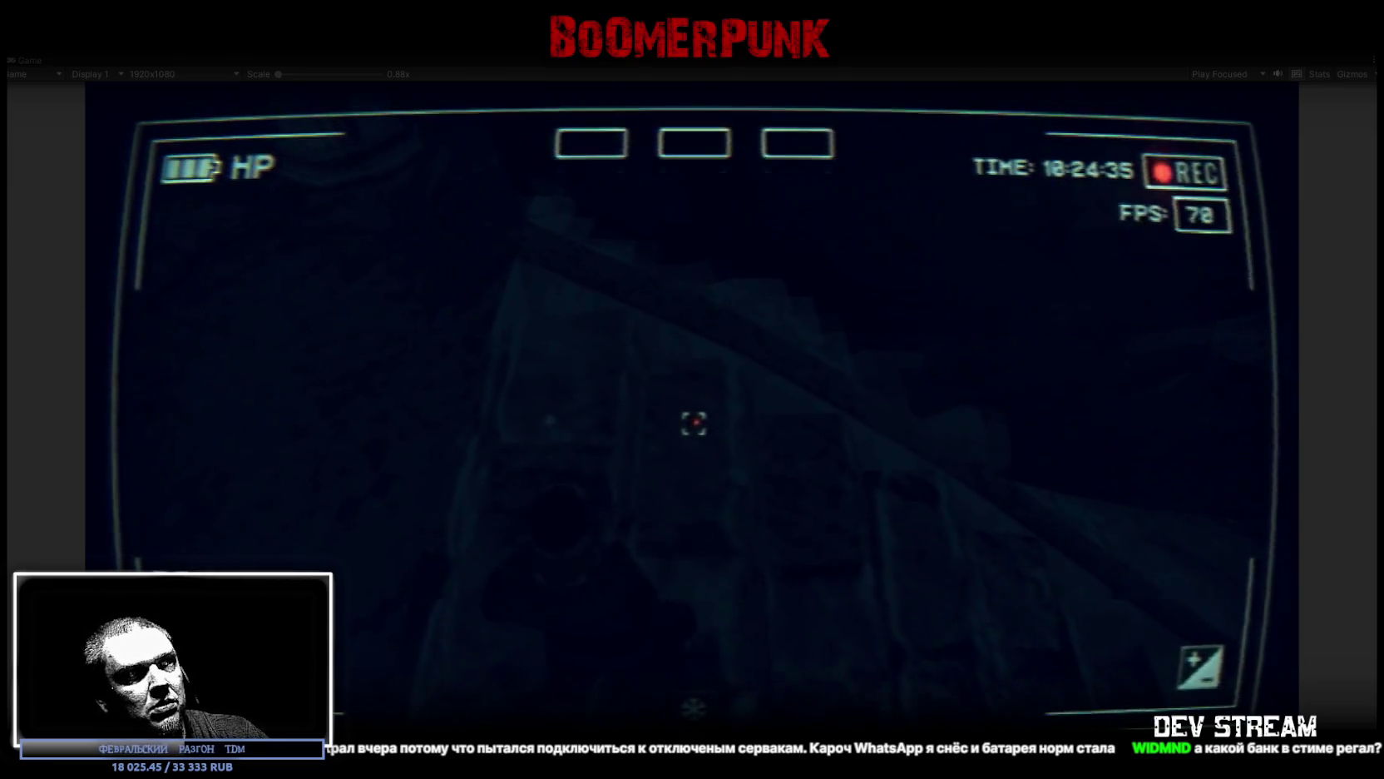
key(w)
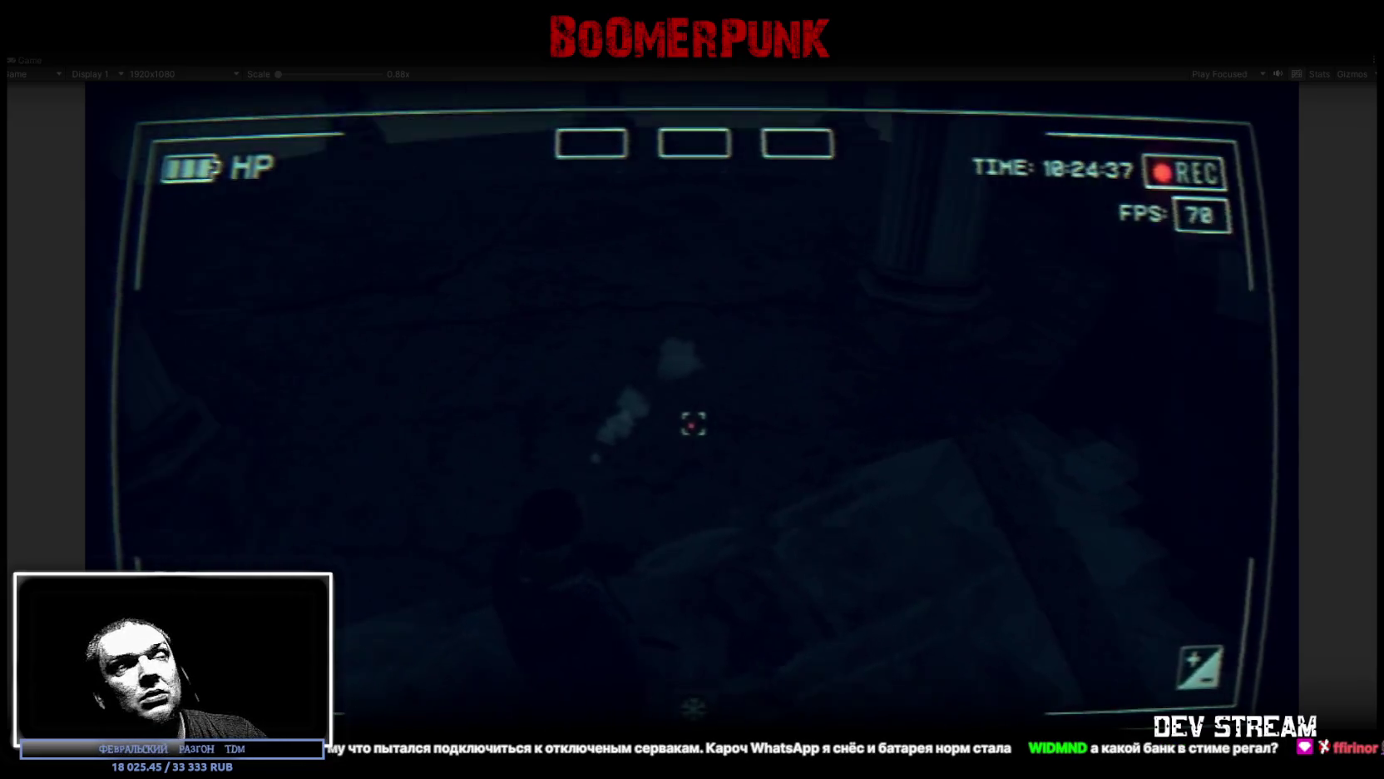
key(w)
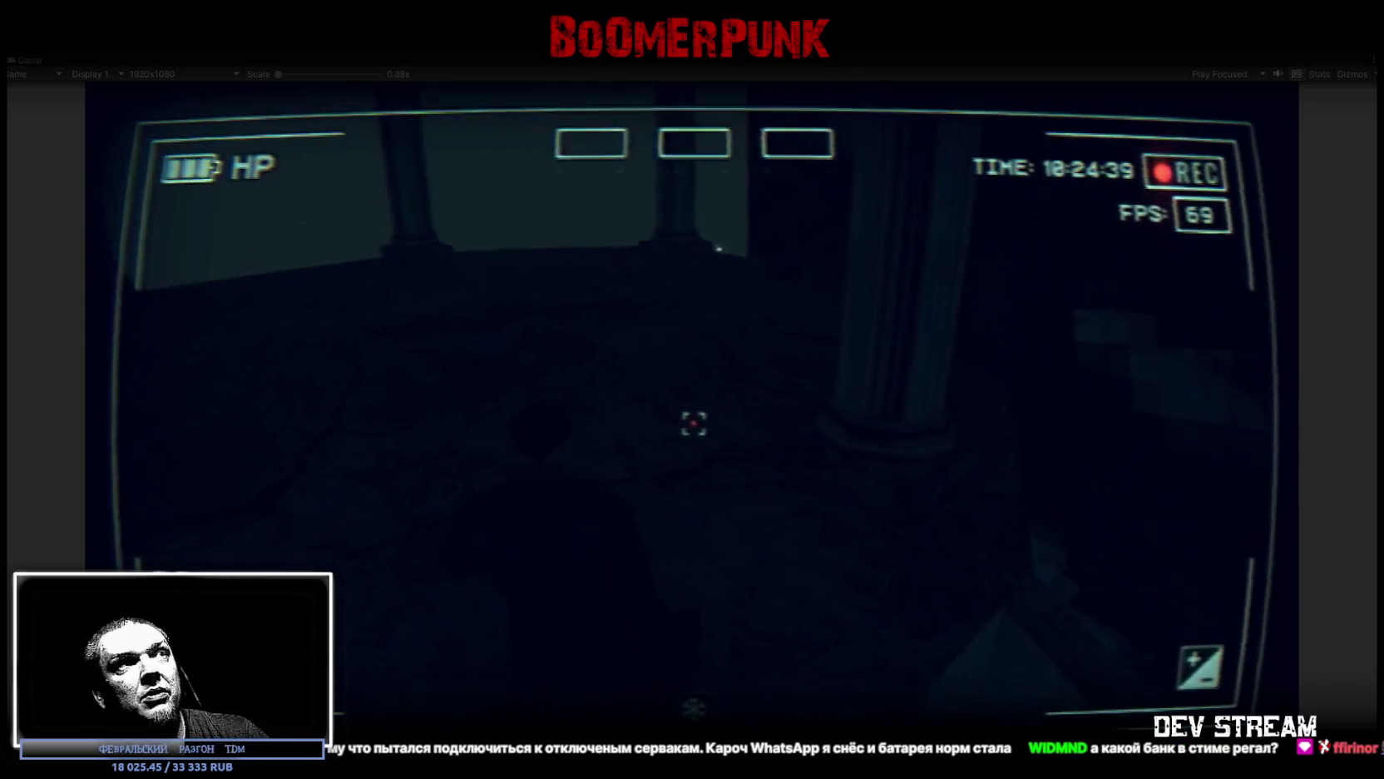
key(w)
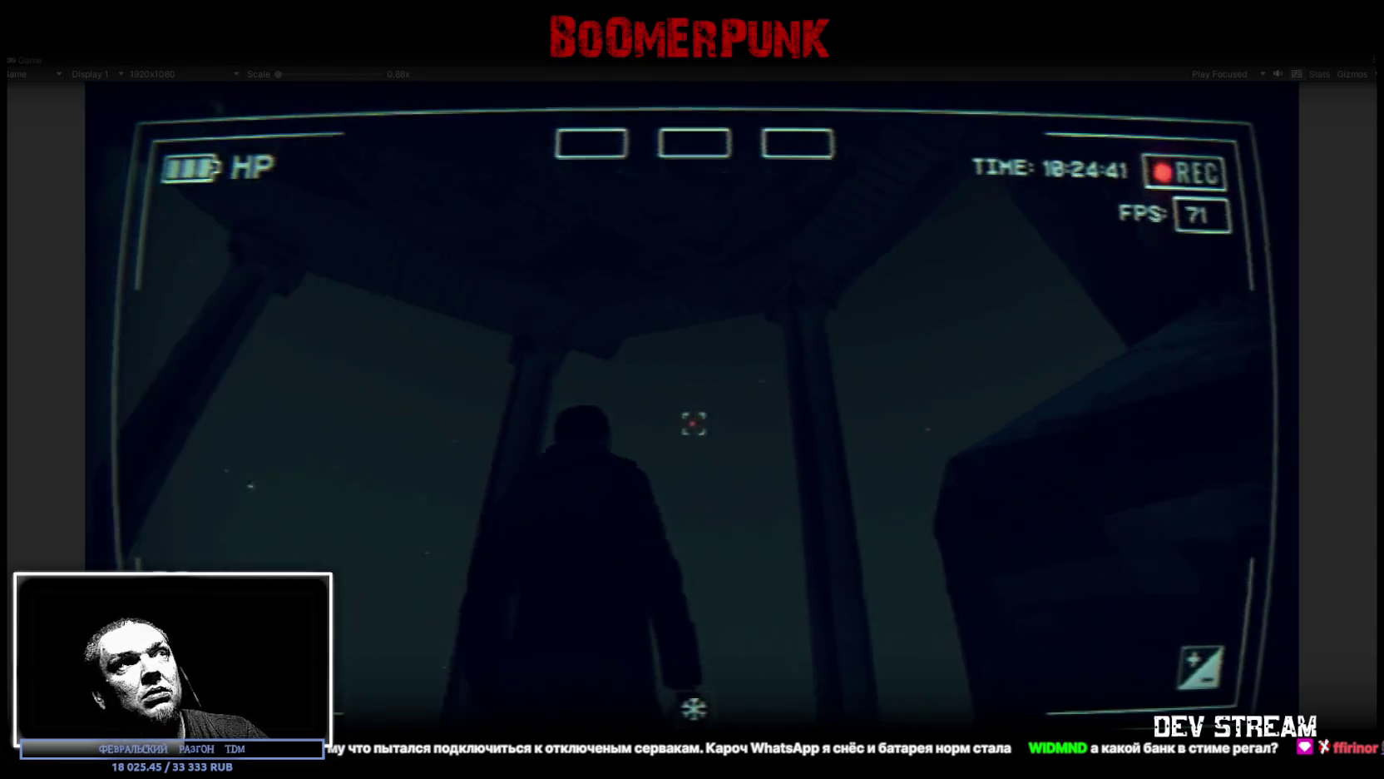
key(w)
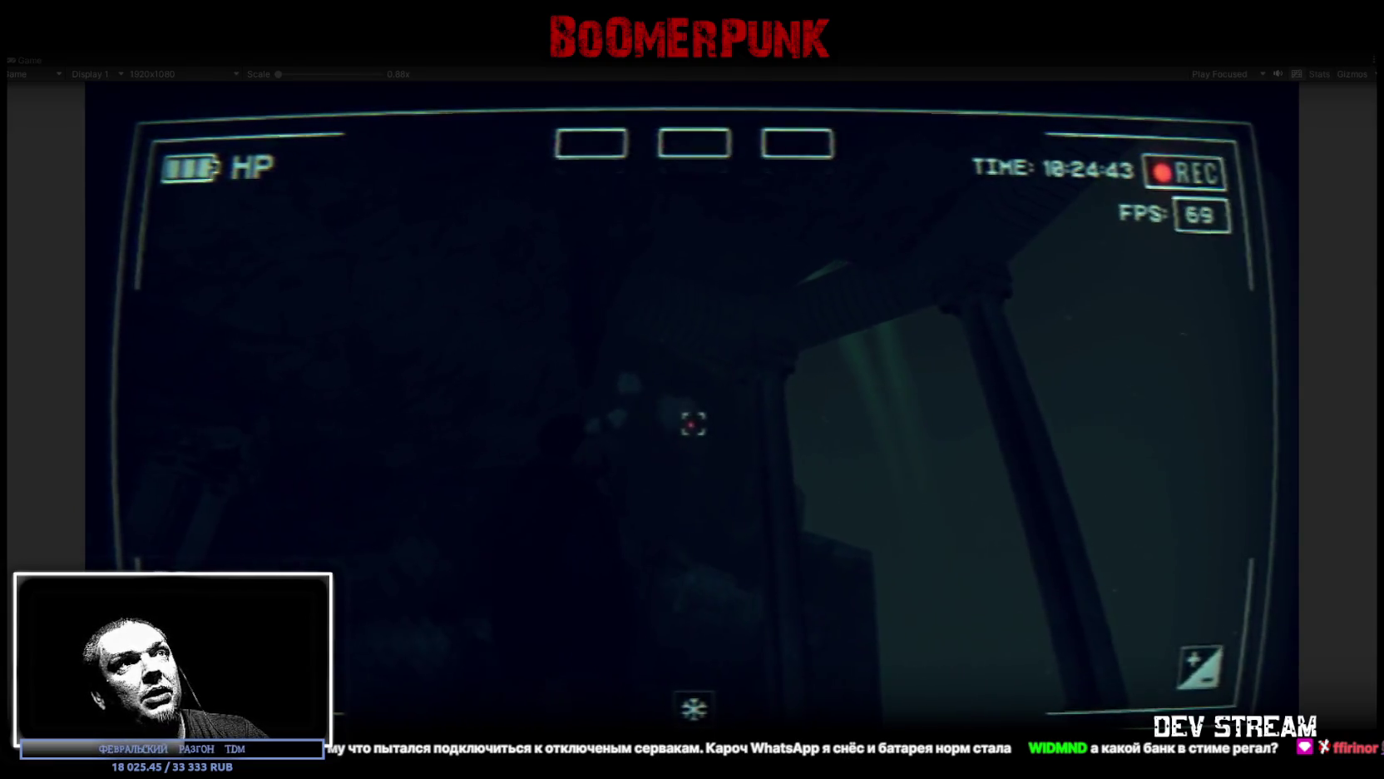
key(w)
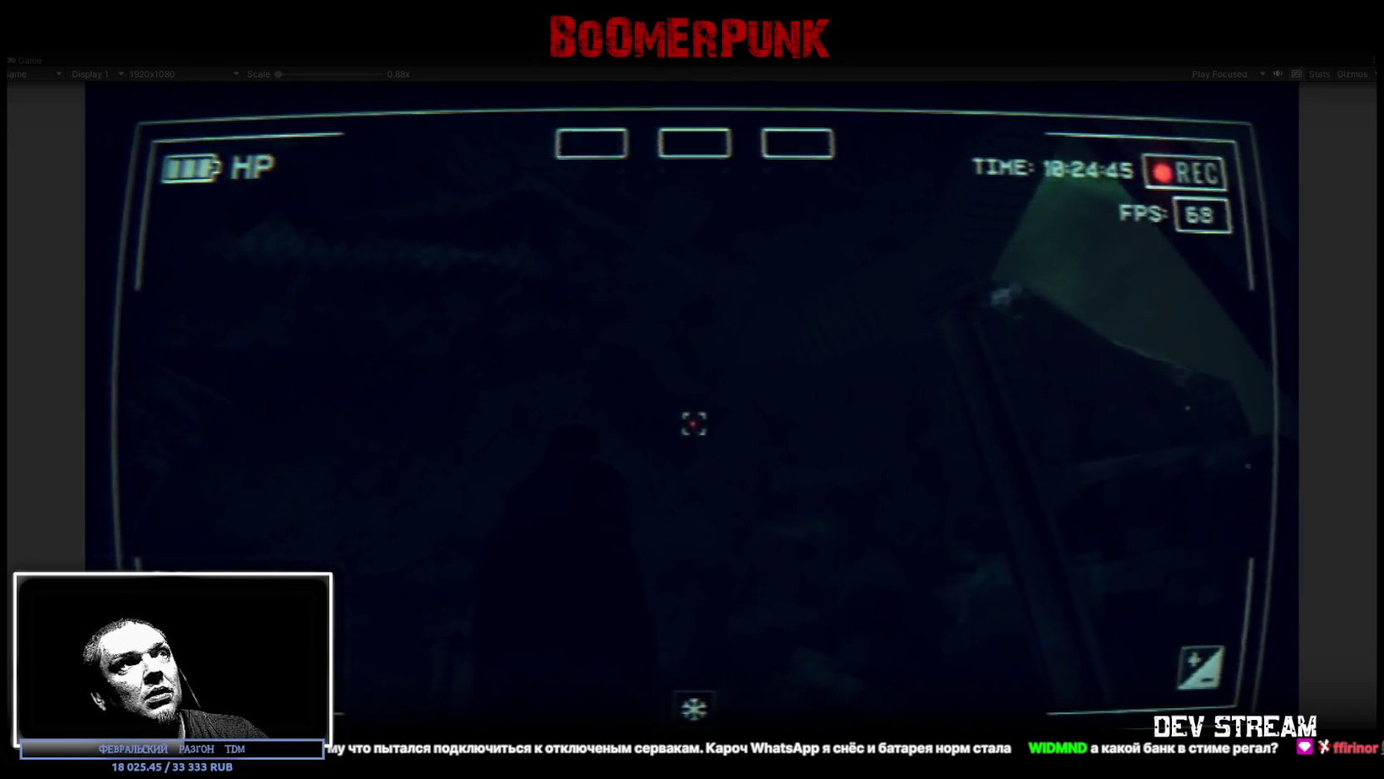
key(w)
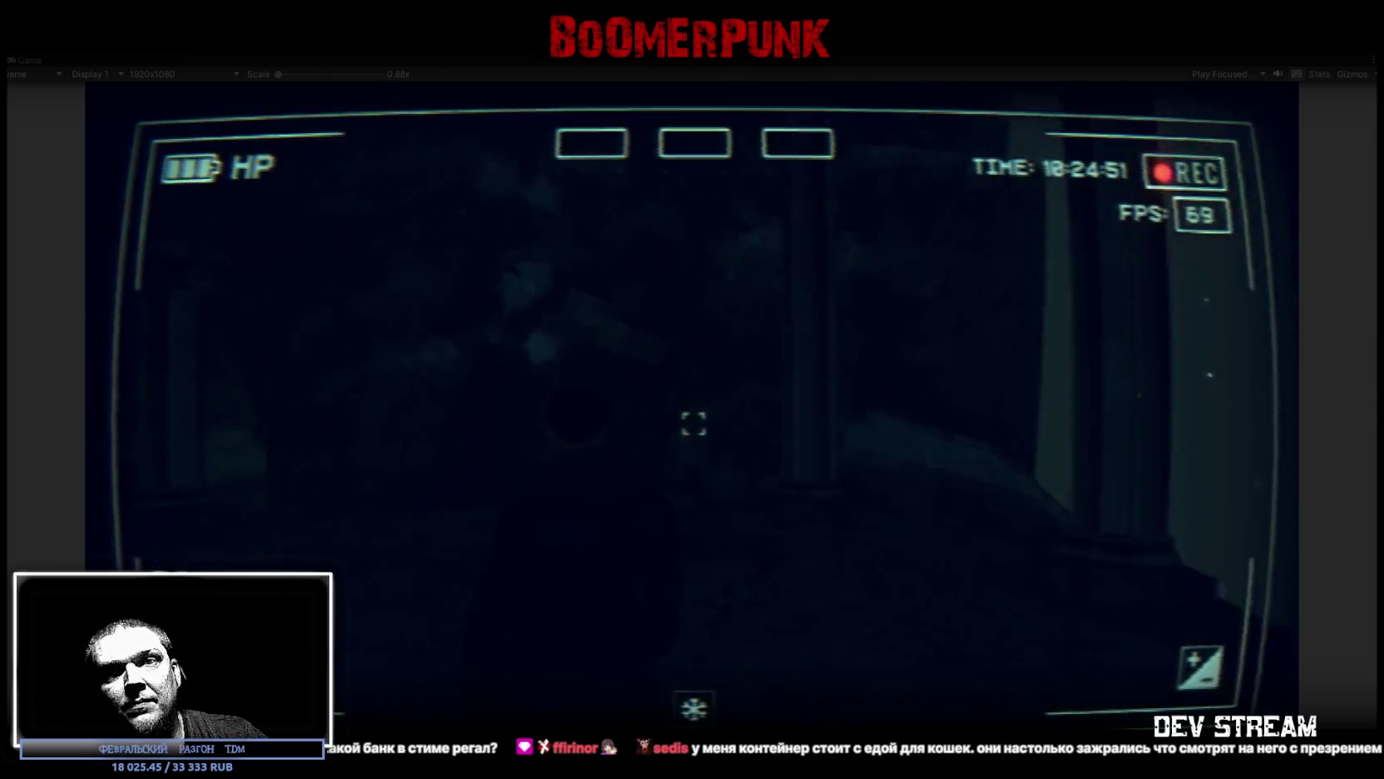
Step: Walk through the lit doorway and pillared room, then climb the stairs toward the tall windows
key(w)
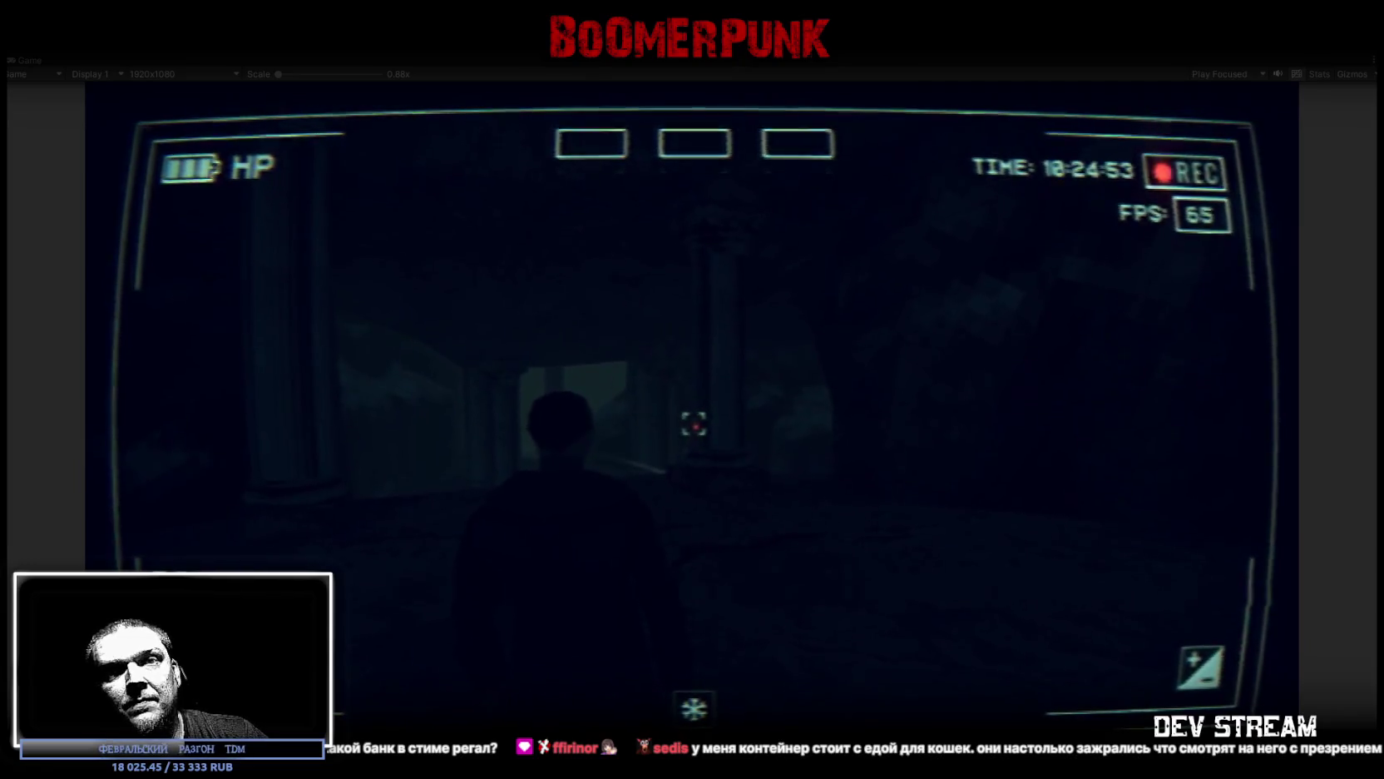
key(w)
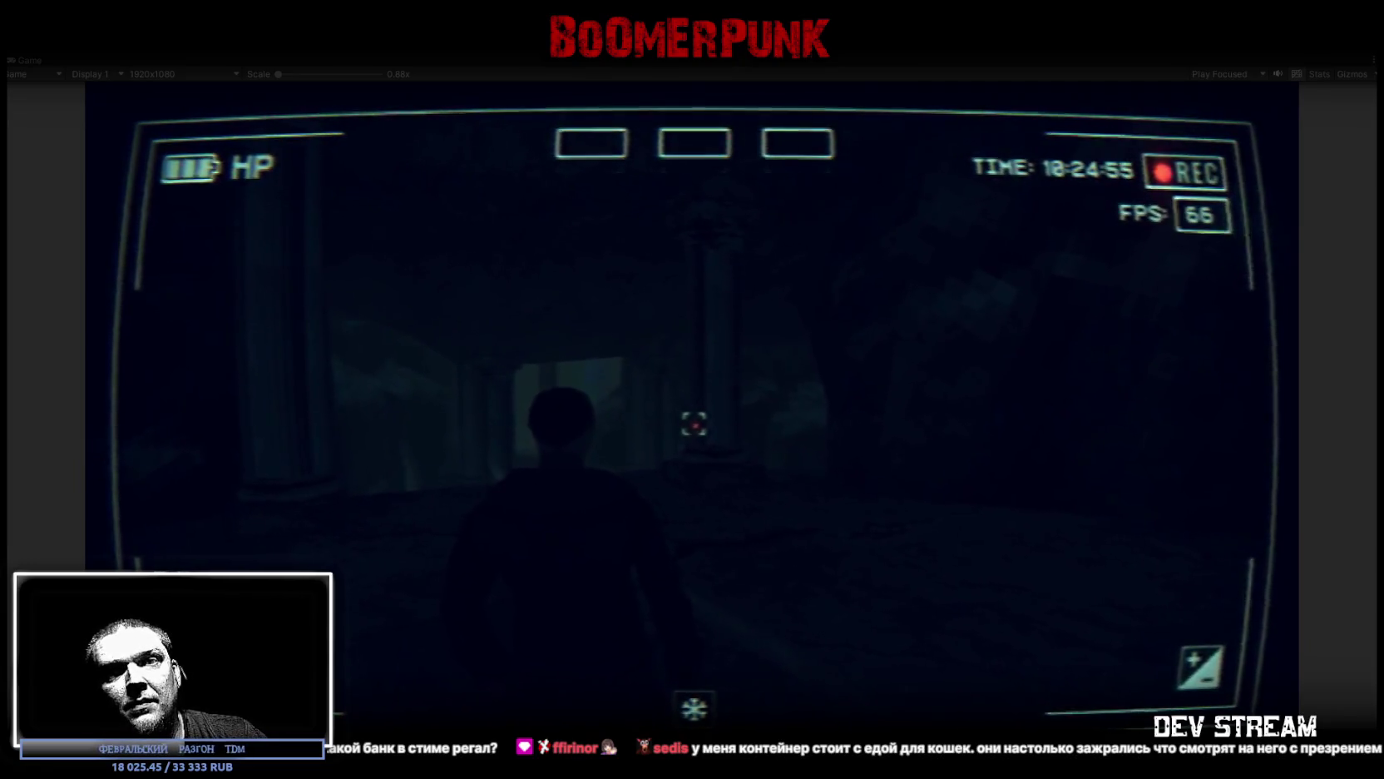
key(w)
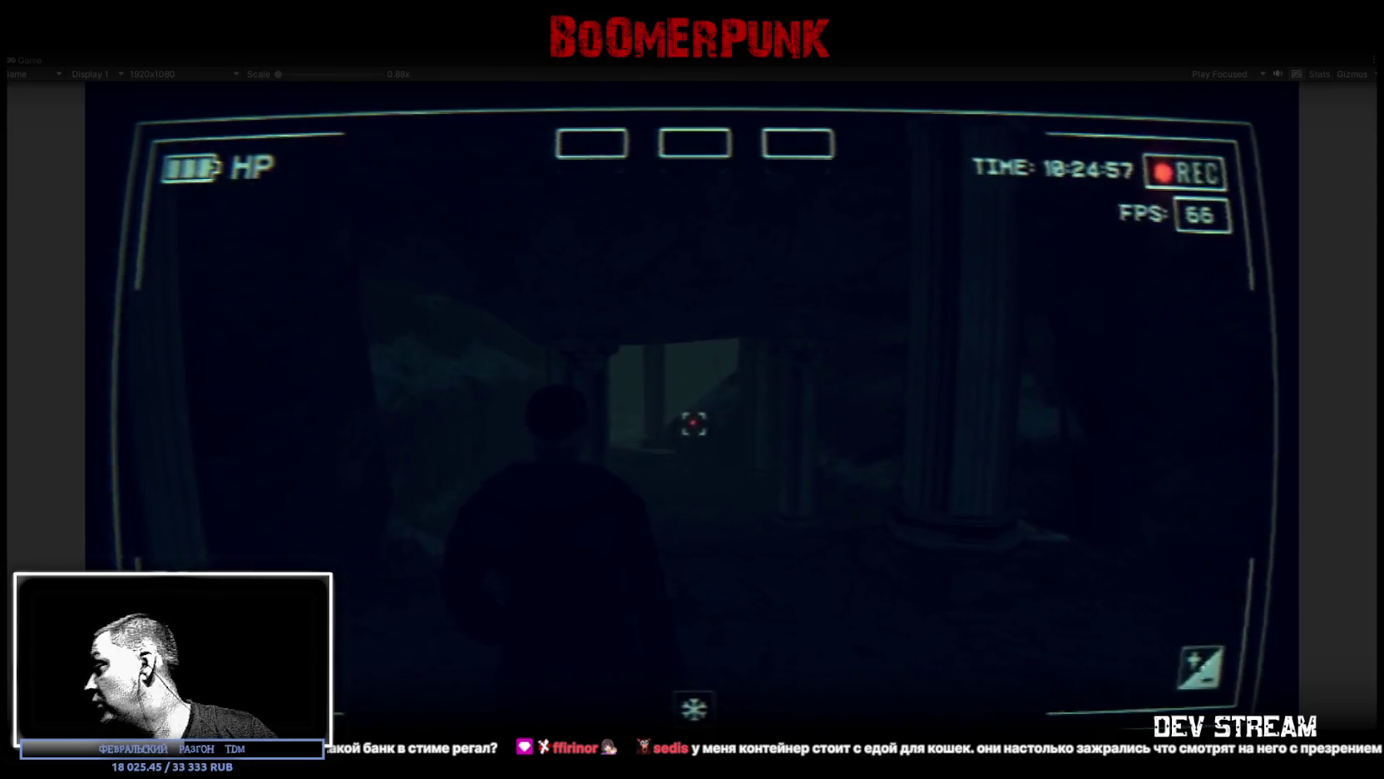
key(w)
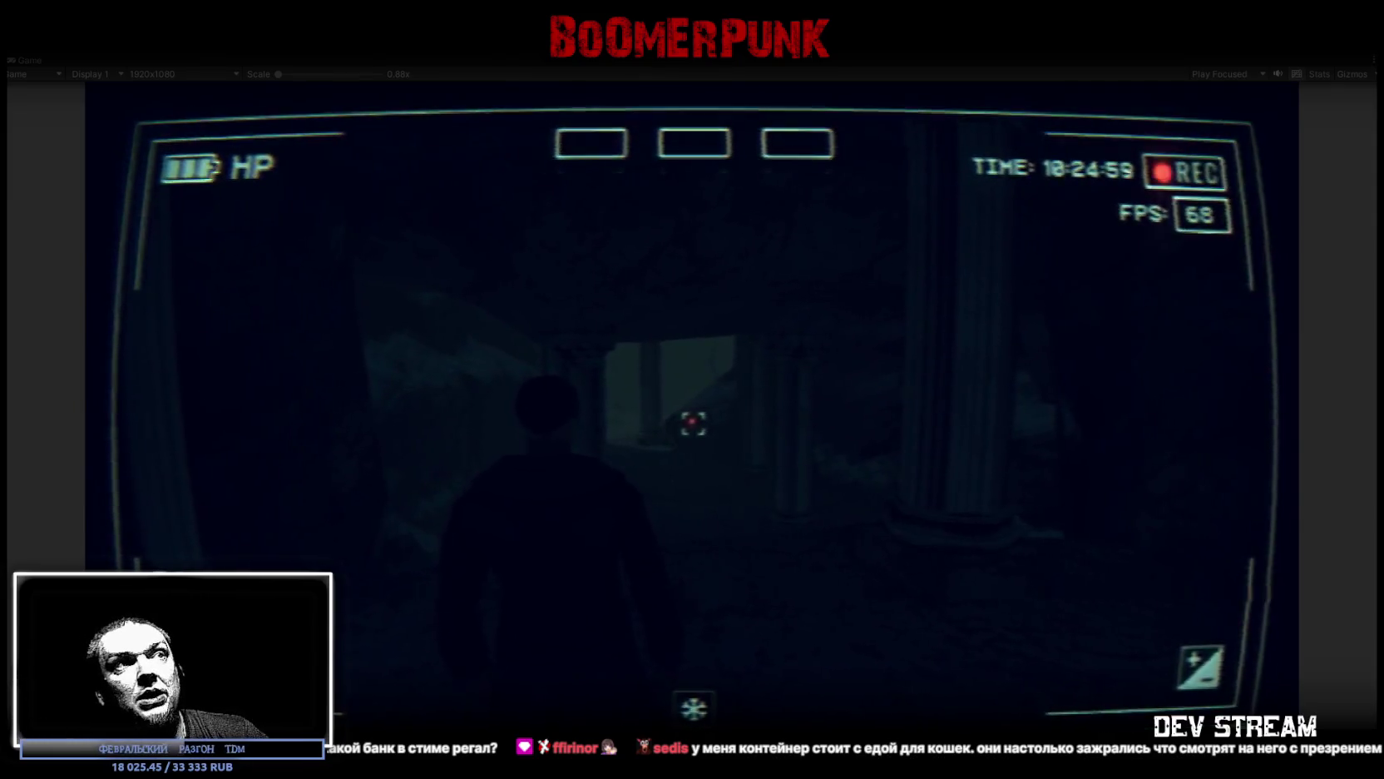
key(w)
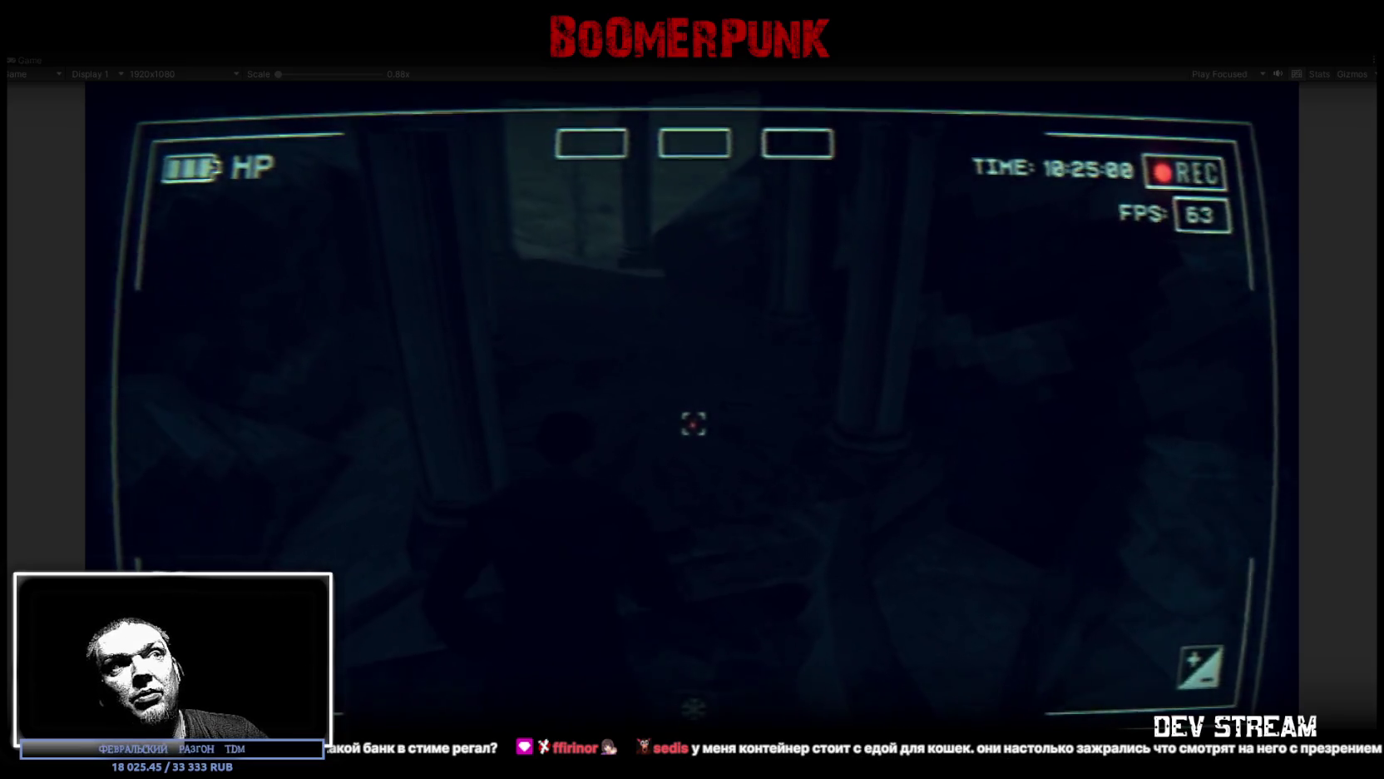
key(w)
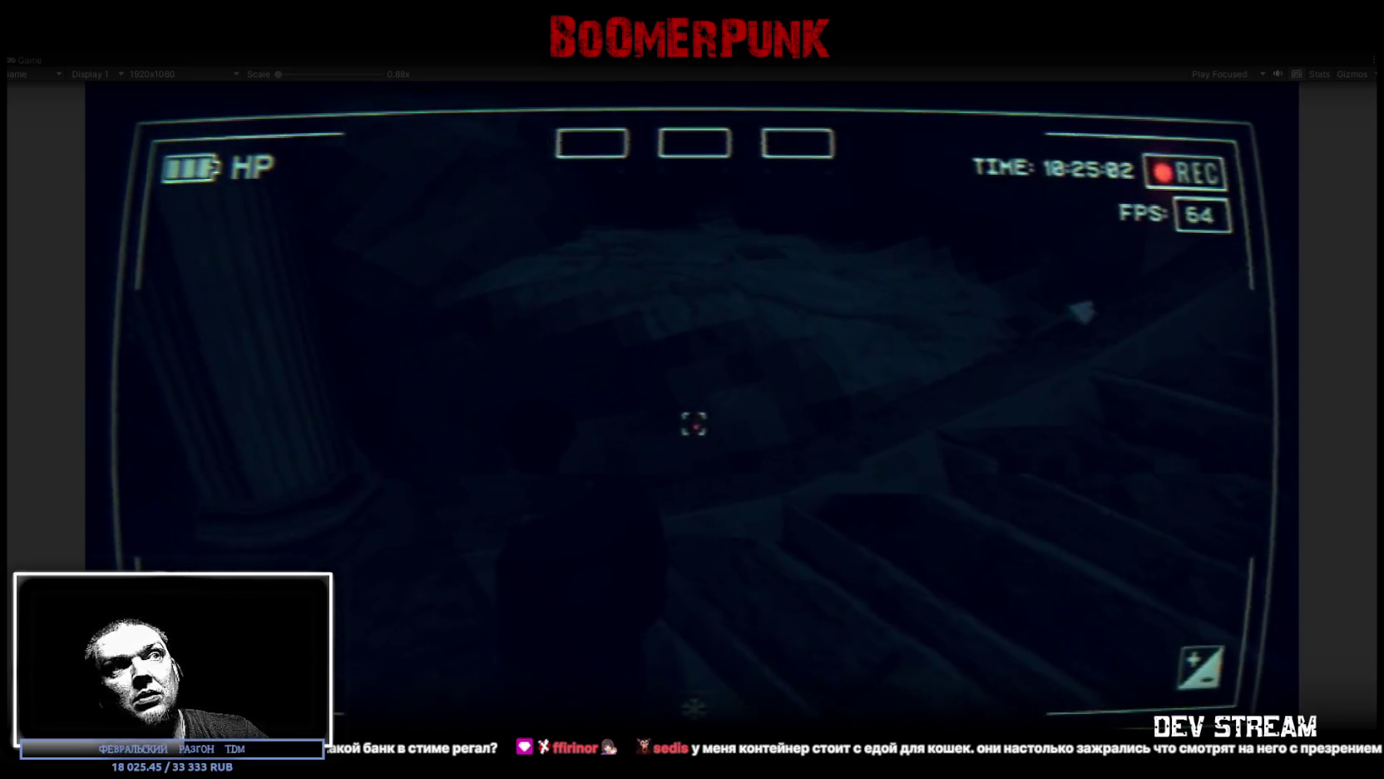
key(w)
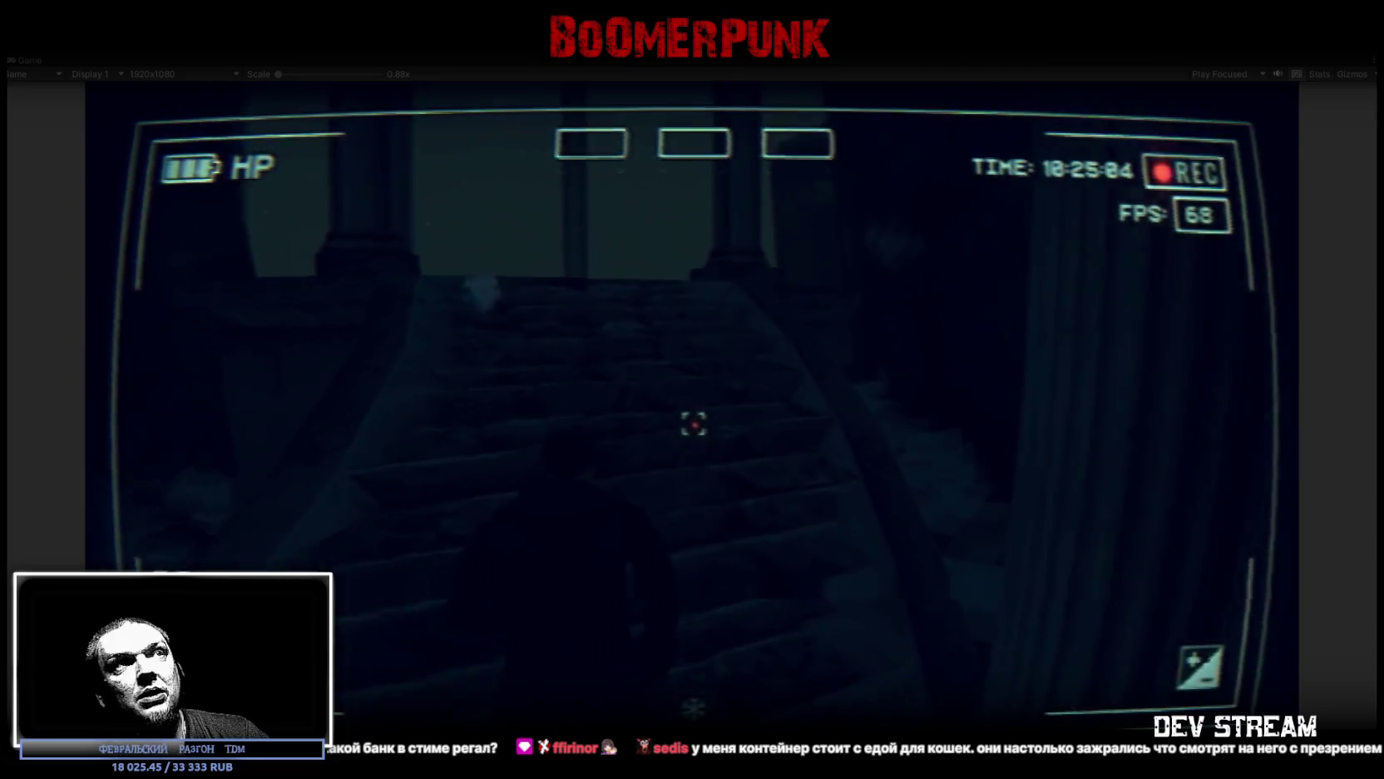
key(w)
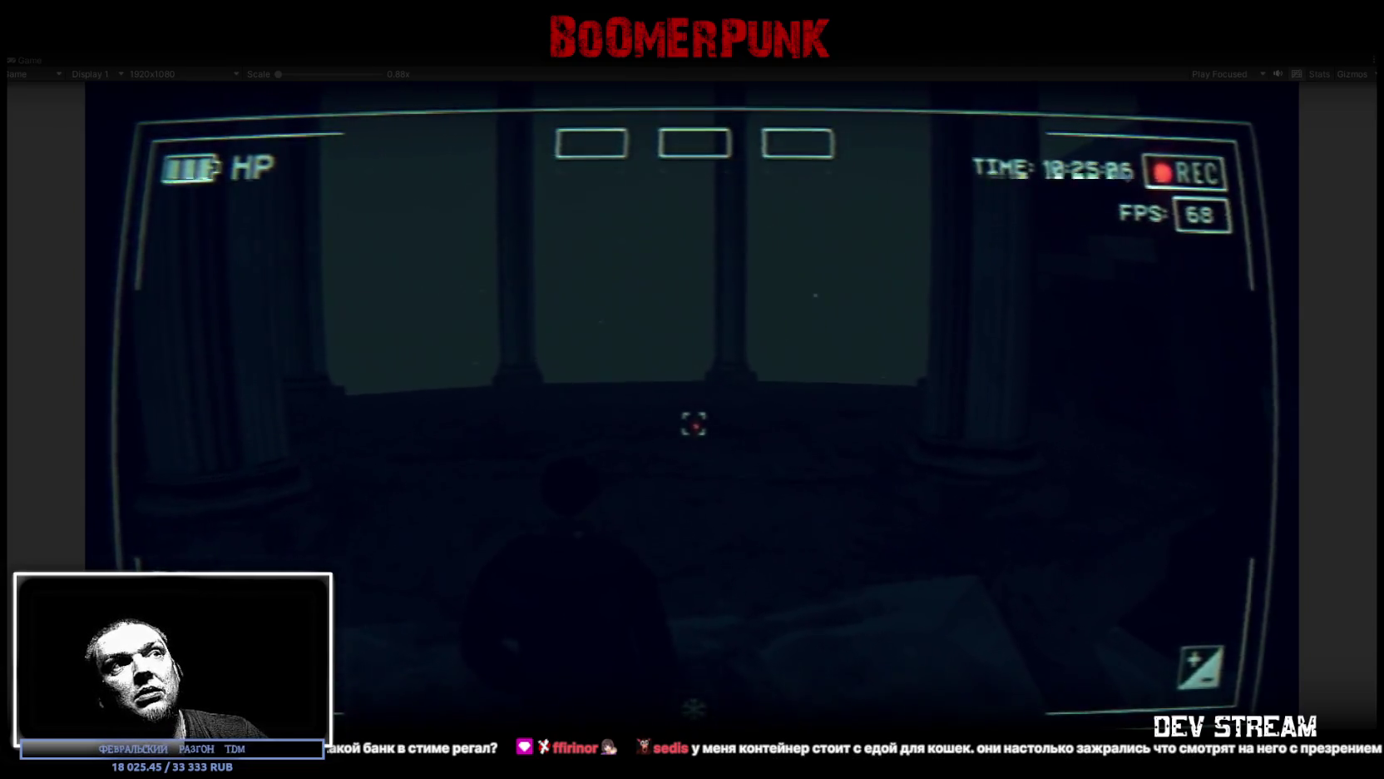
key(w)
mouse_move(692, 425)
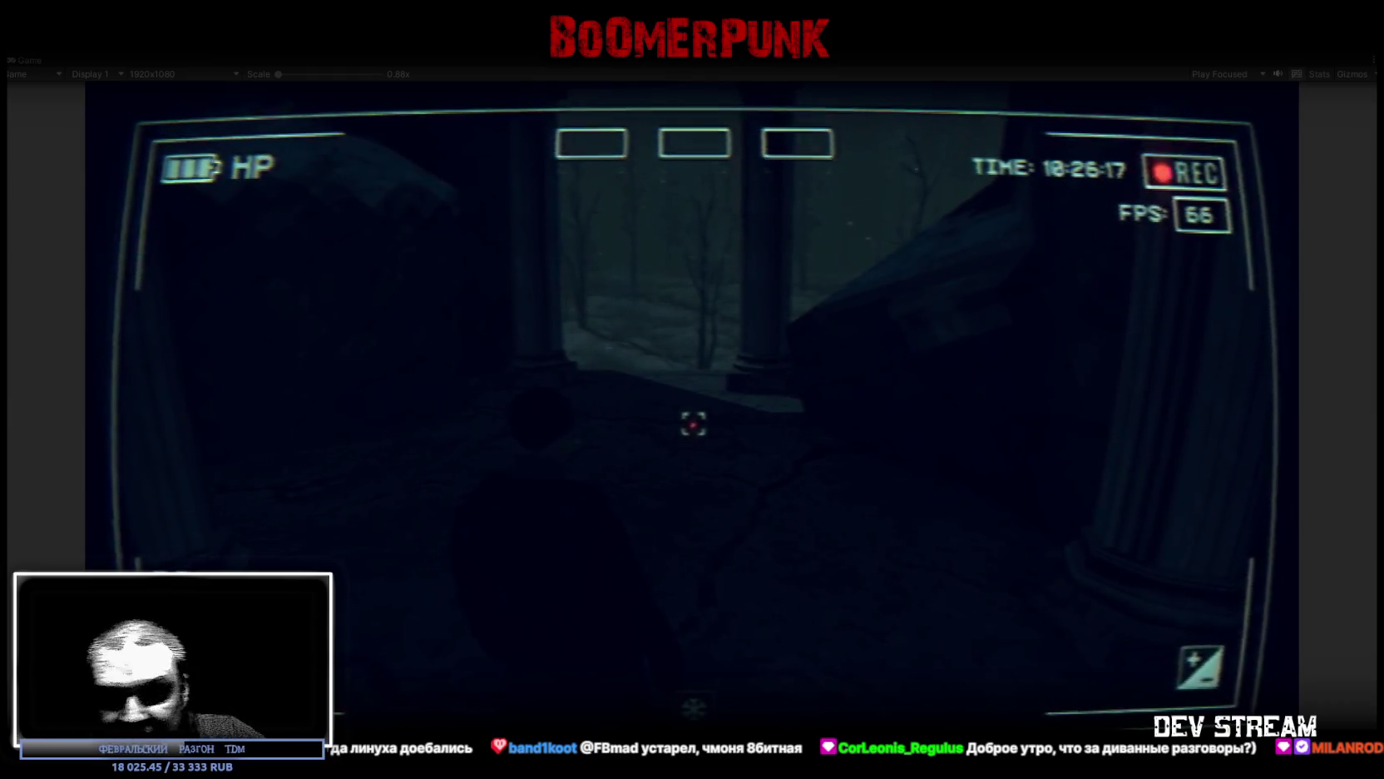
Step: Walk through the window opening between the pillars onto the outer stairs
key(w)
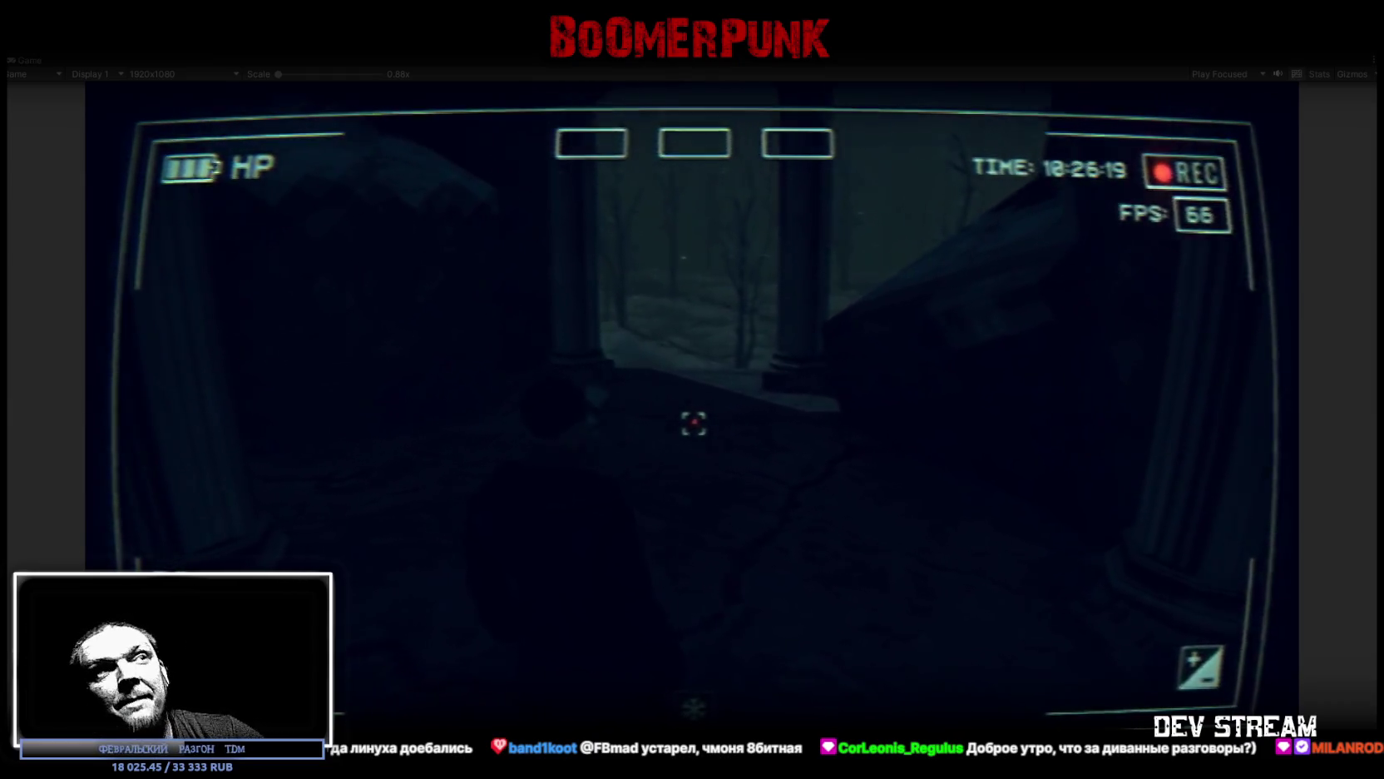
key(w)
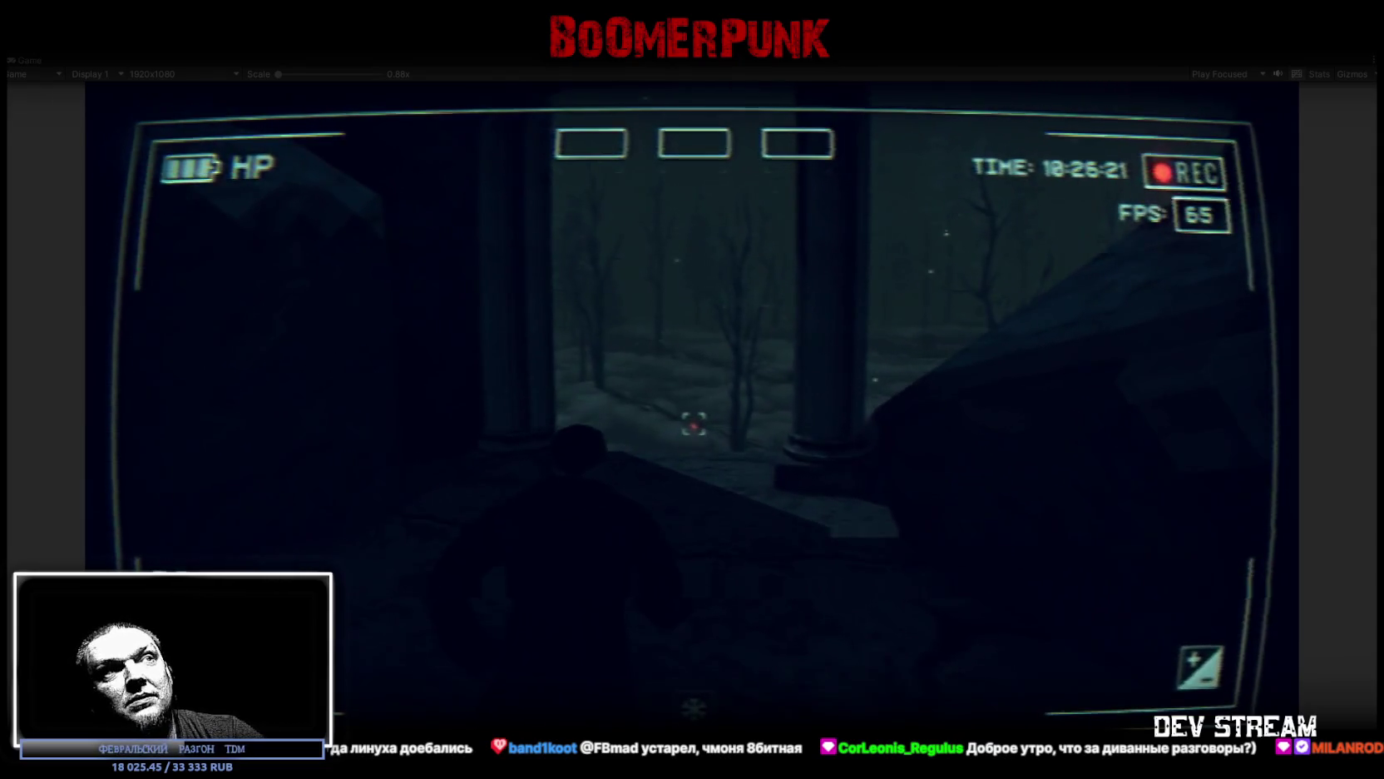
key(w)
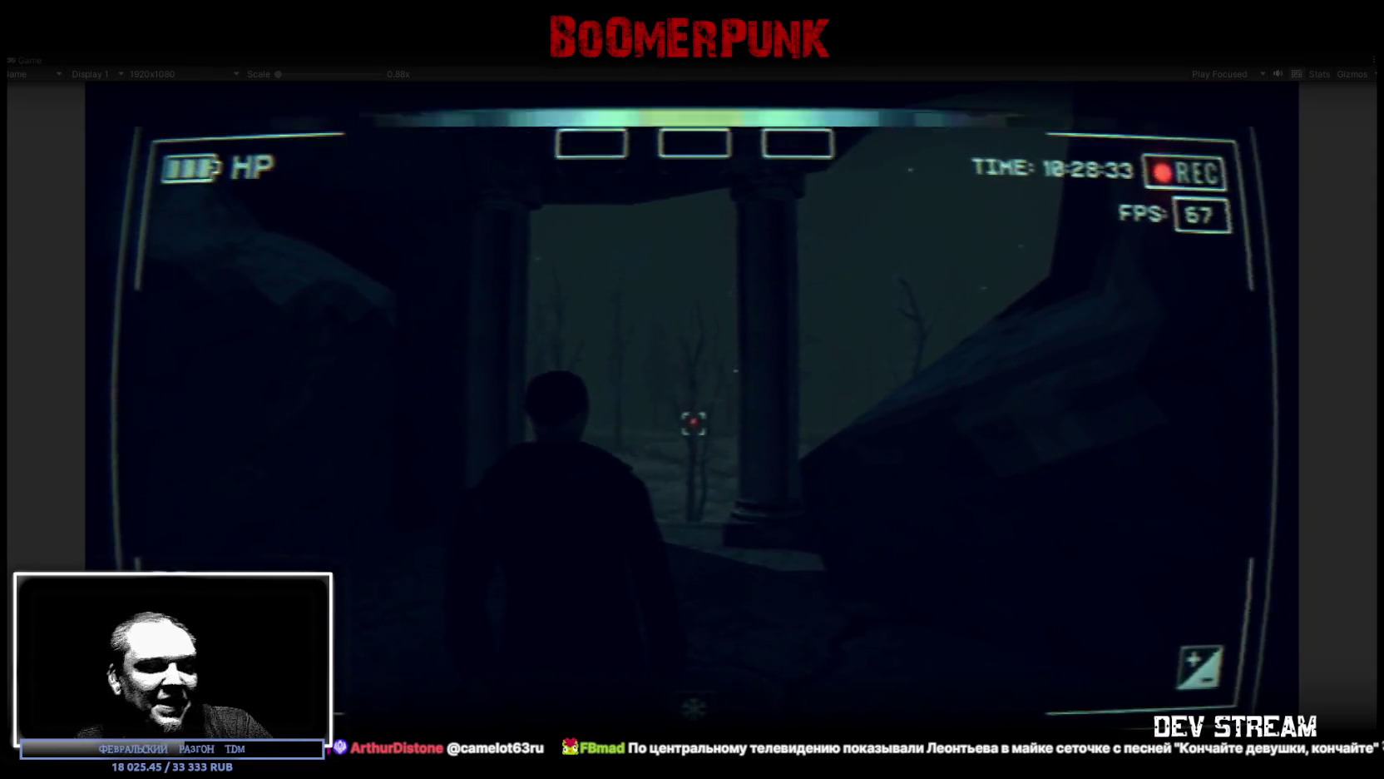
Step: Walk through the doorway toward the snowy trees
key(w)
key(w)
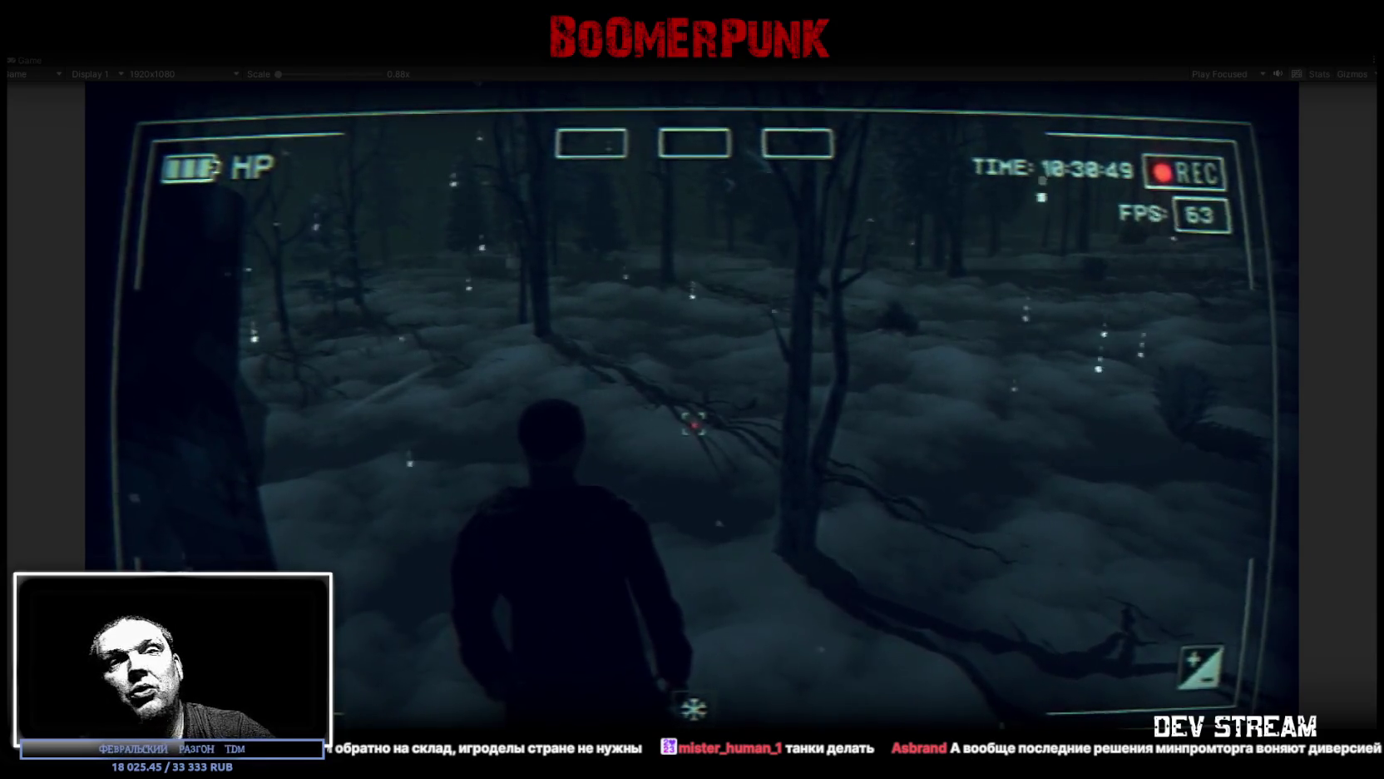
Step: Walk from the forest back into the columned hall to face the stone staircase, then switch to the browser
key(w)
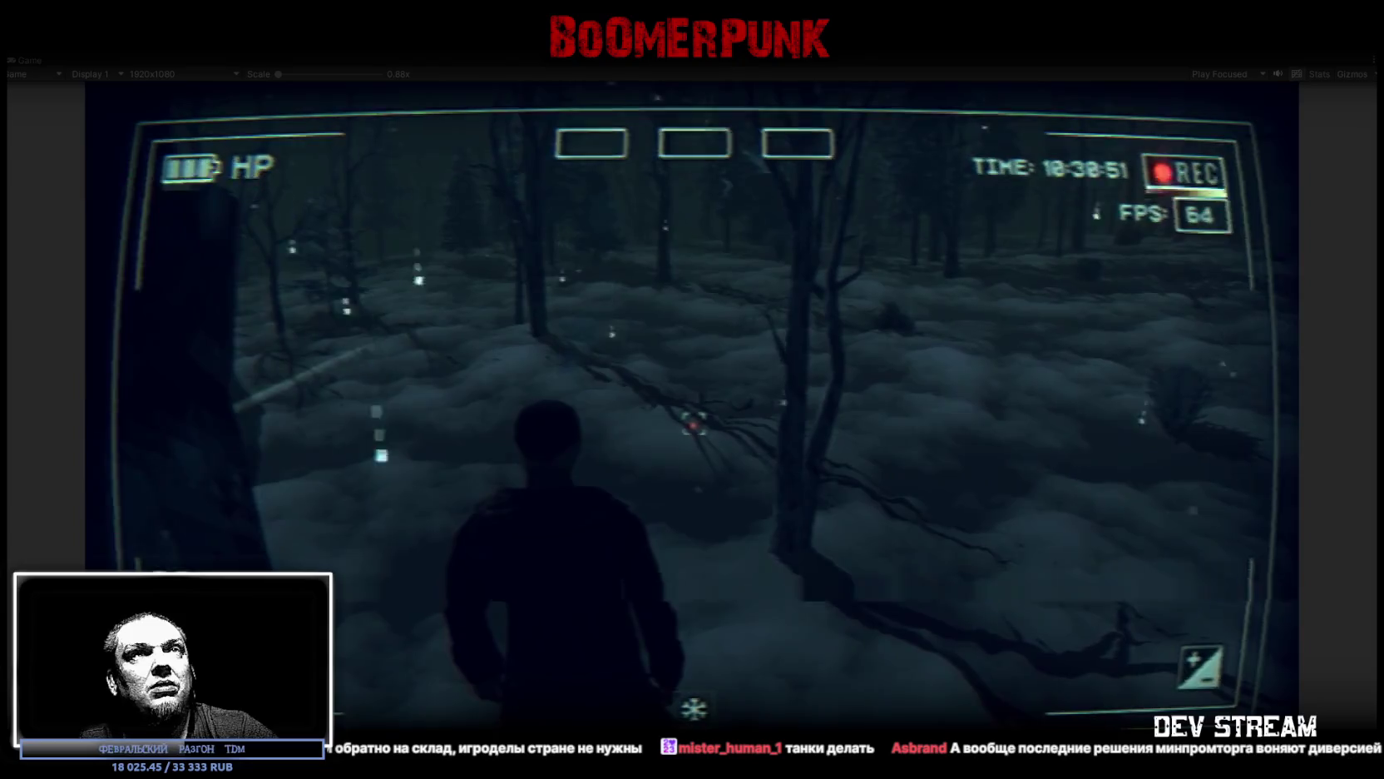
key(w)
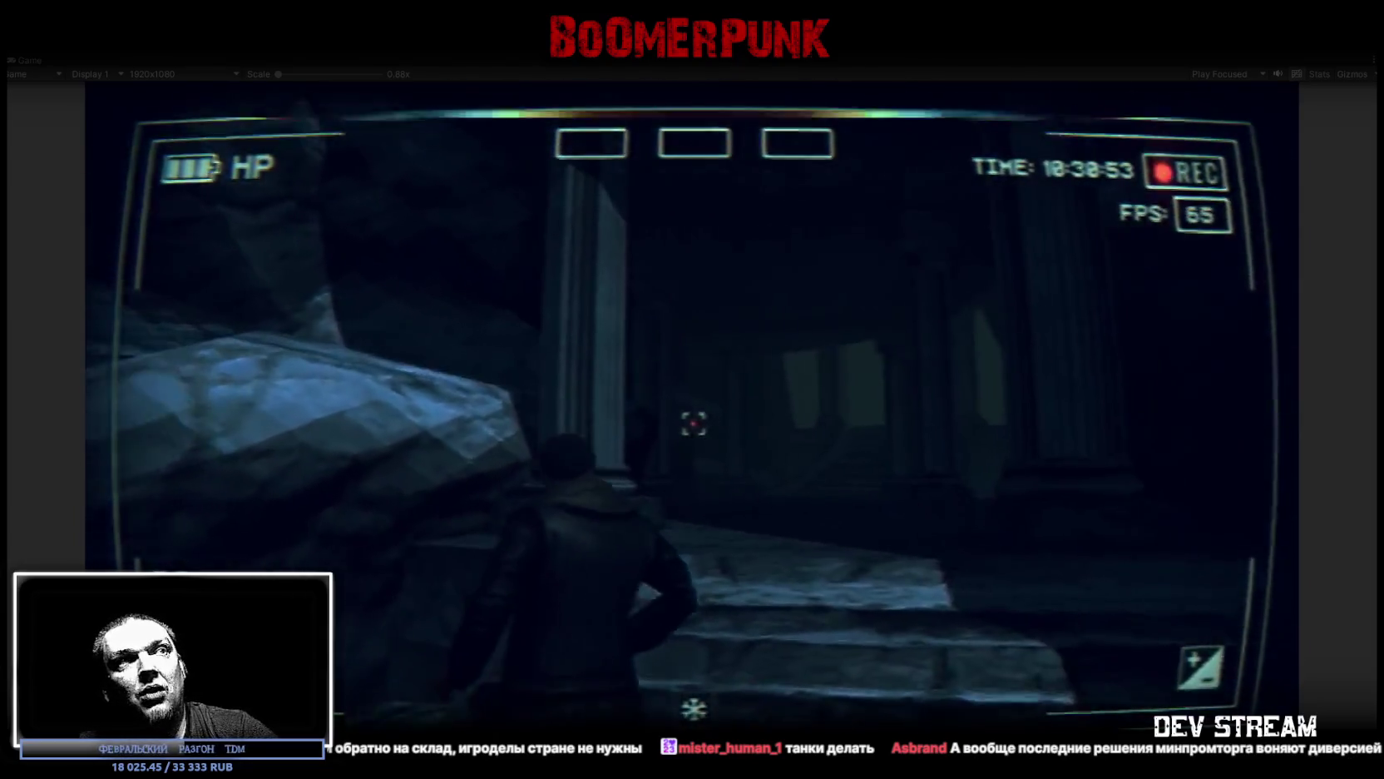
key(w)
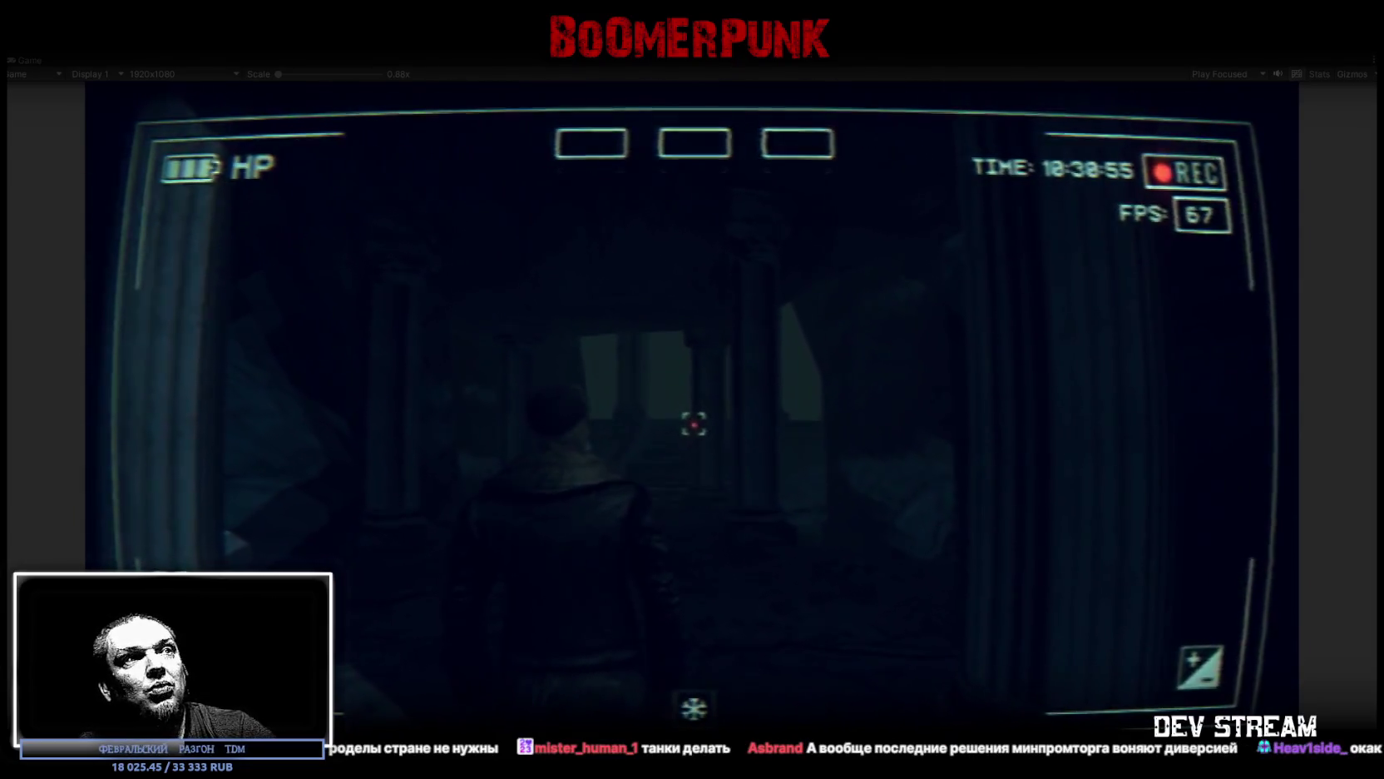
key(w)
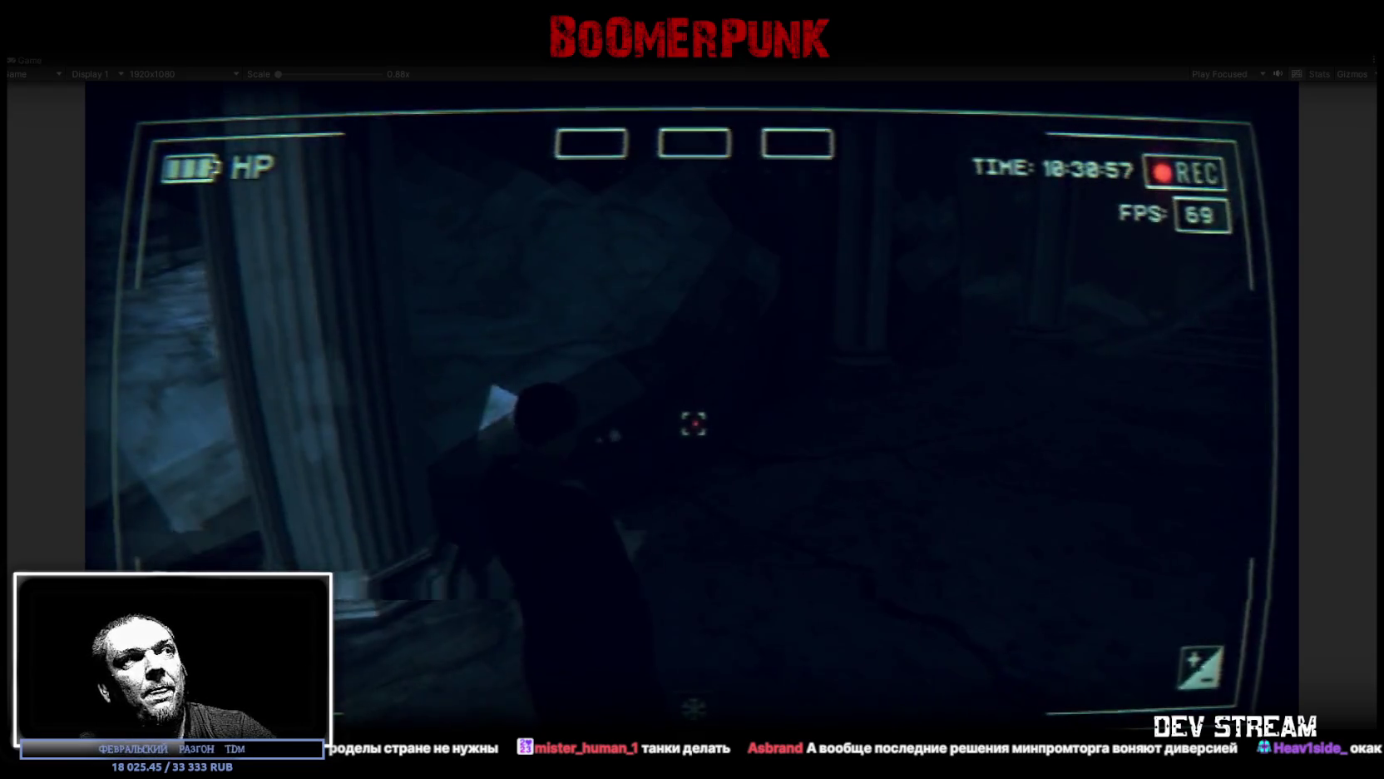
key(w)
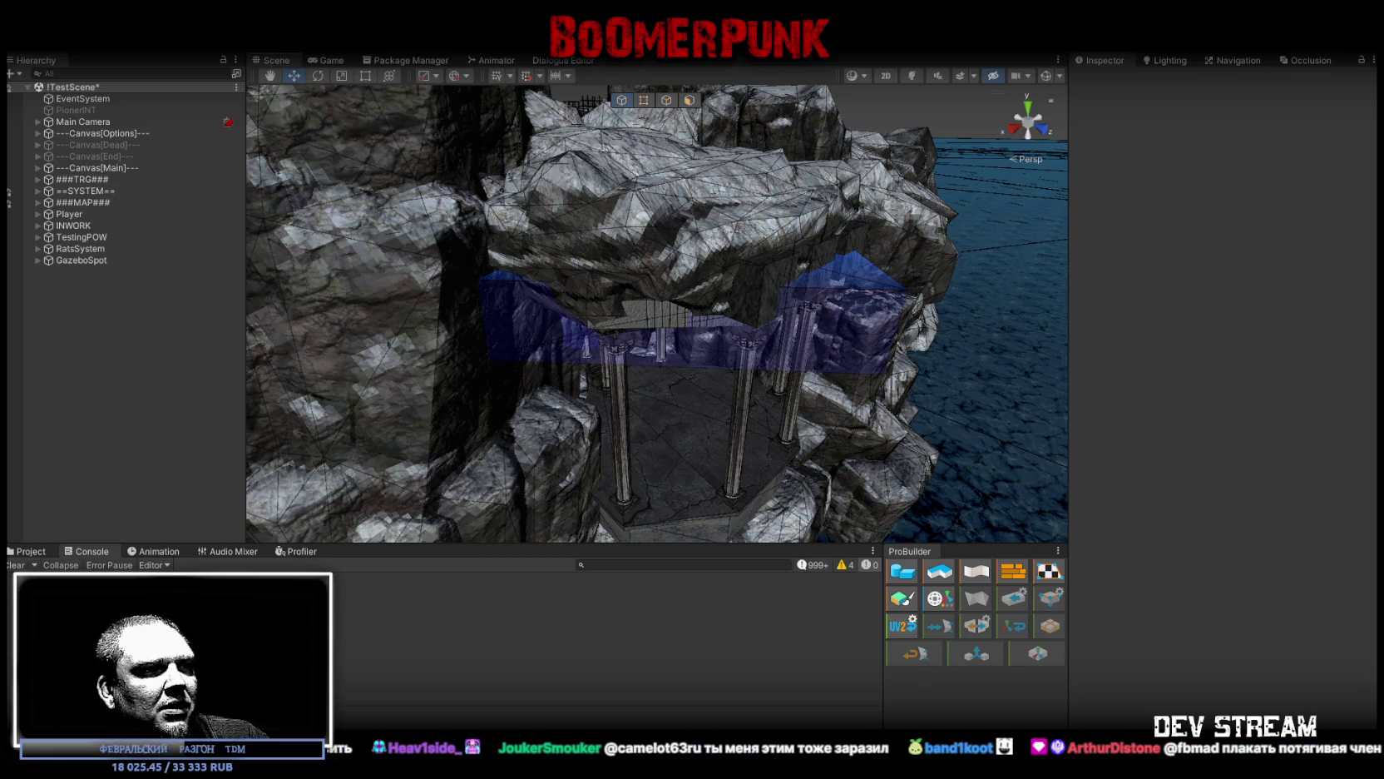
key(alt+Tab)
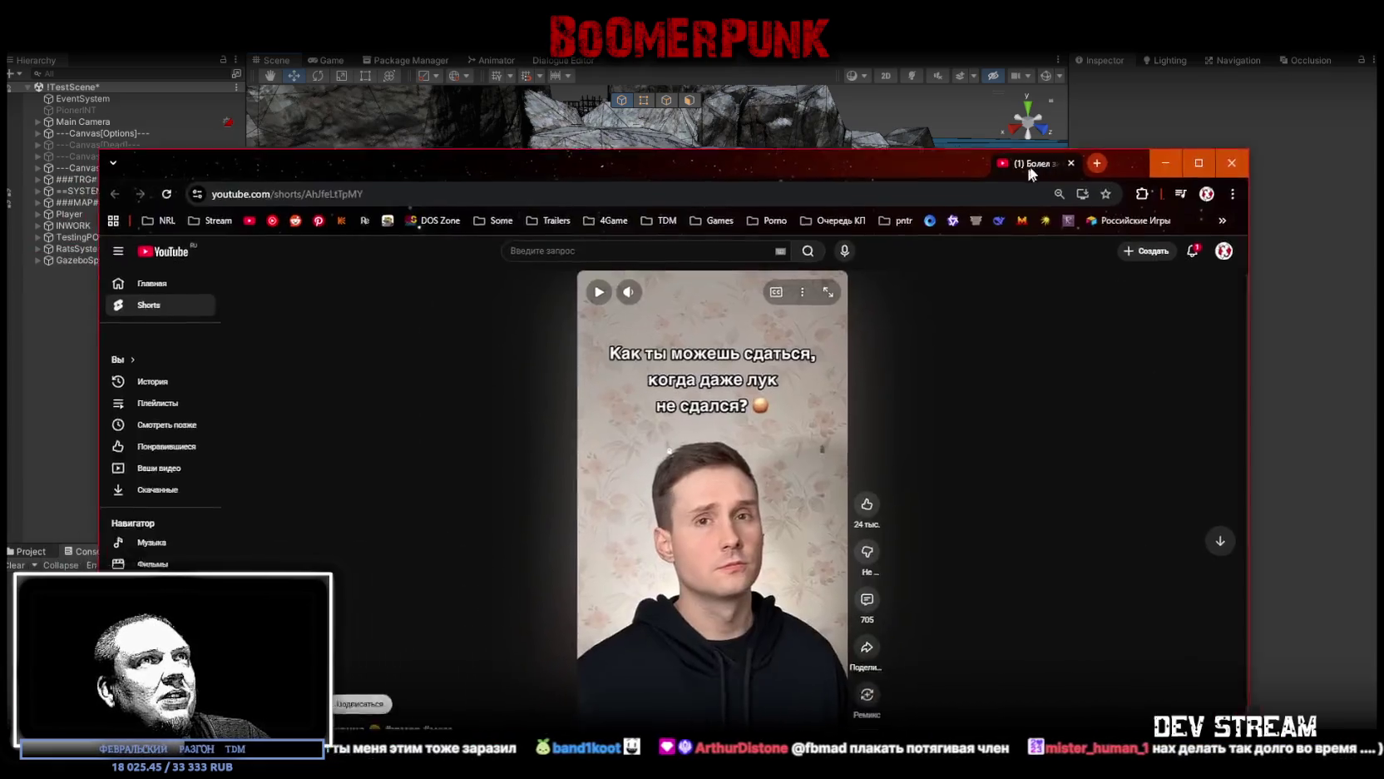
Step: Maximize the browser, resume the paused Short, scroll to the next Short, and return to Unity
double_click(951, 120)
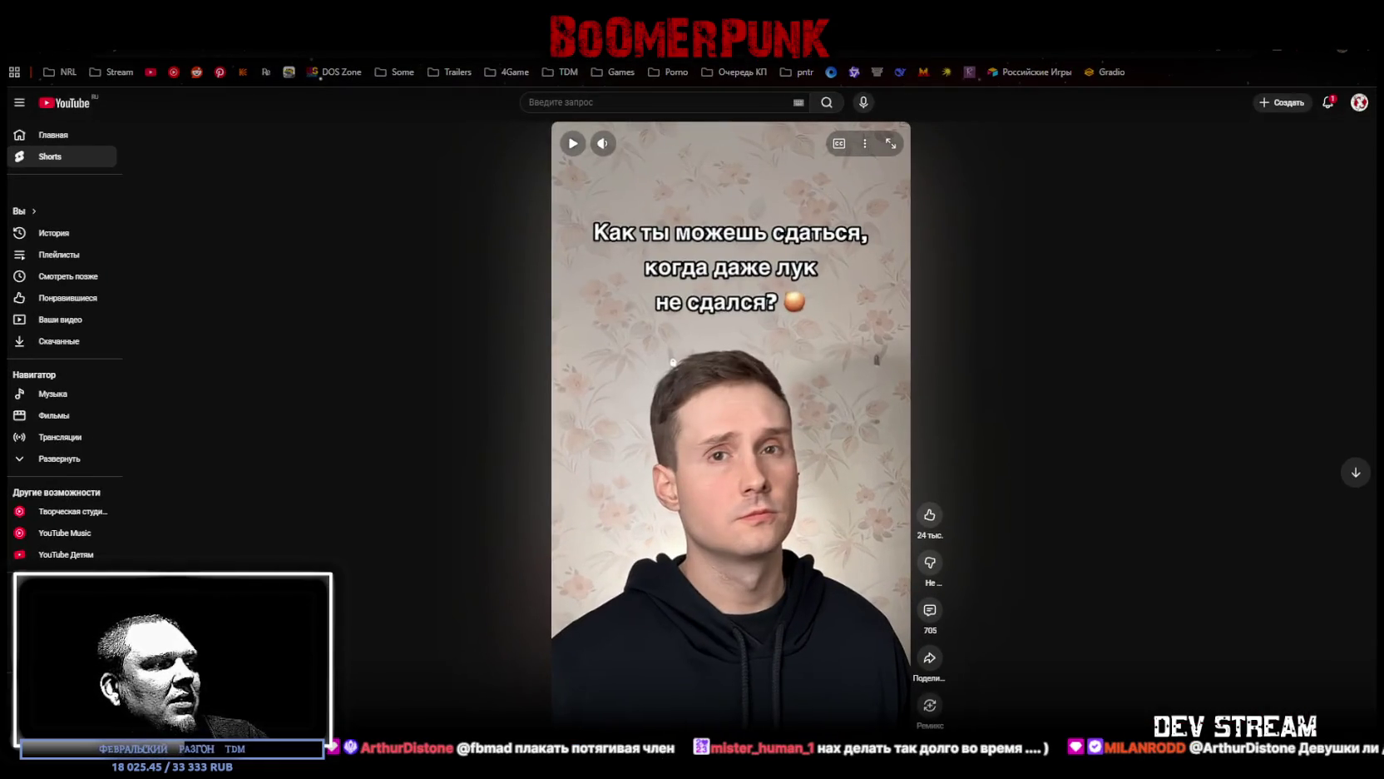
mouse_move(640, 154)
click(573, 143)
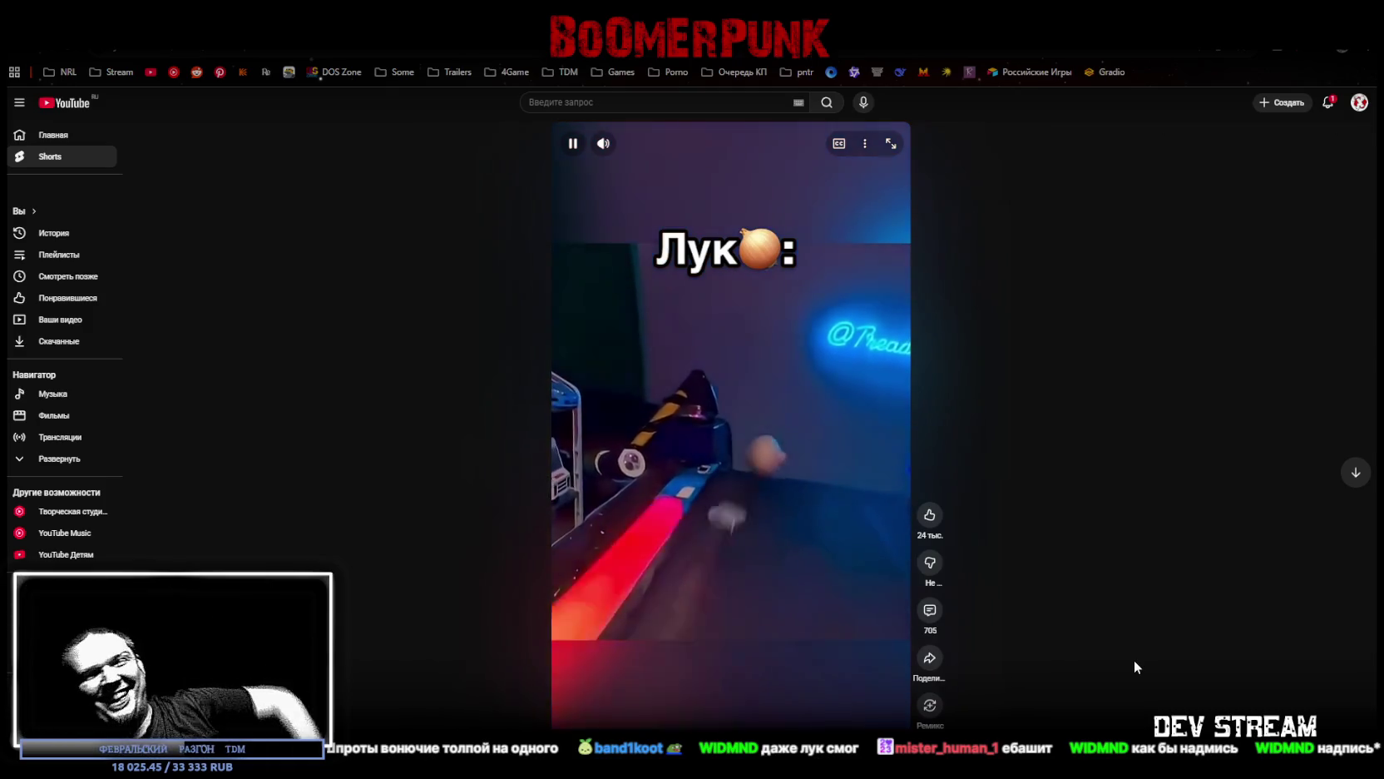
scroll(1127, 655, down, 1)
key(alt+Tab)
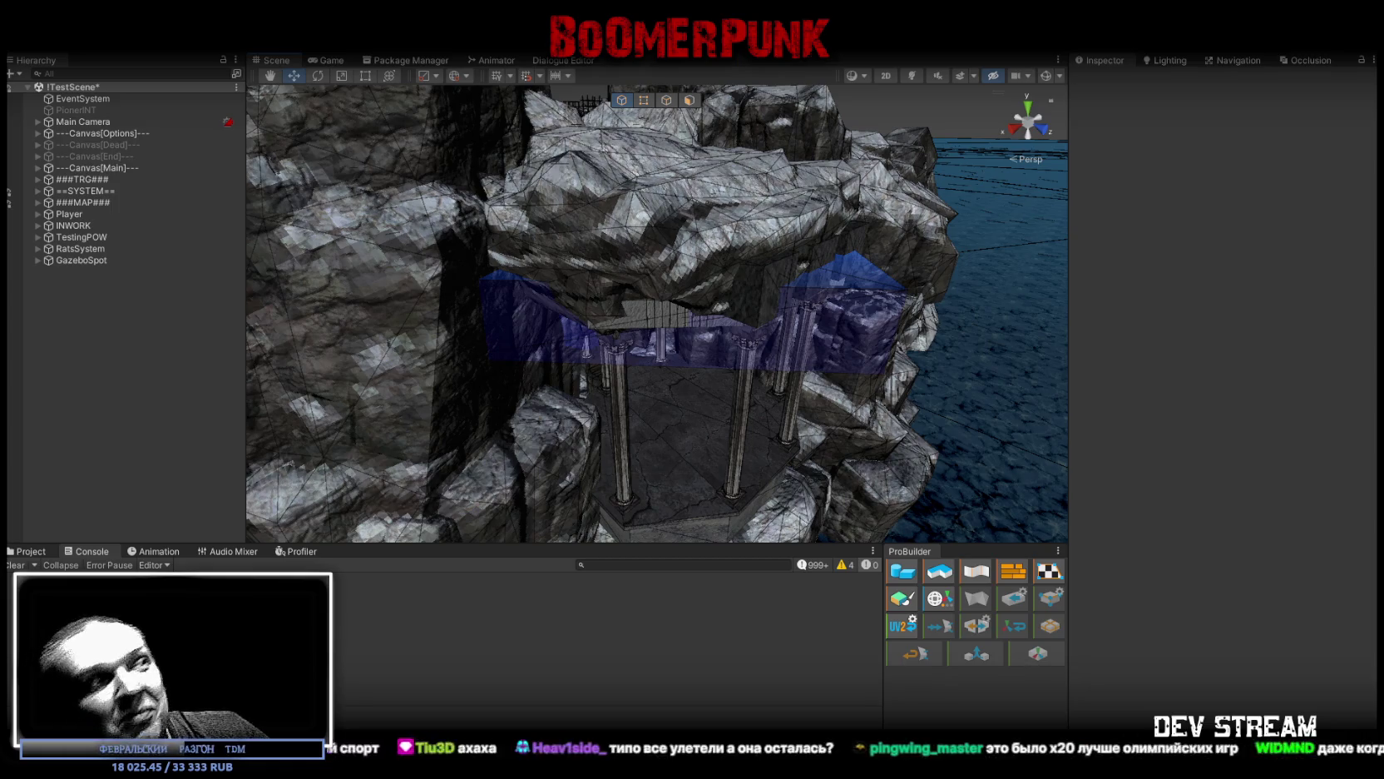
Step: Show the Project browser with the MapBigProps assets, then switch over to Blockbench
click(35, 551)
click(90, 551)
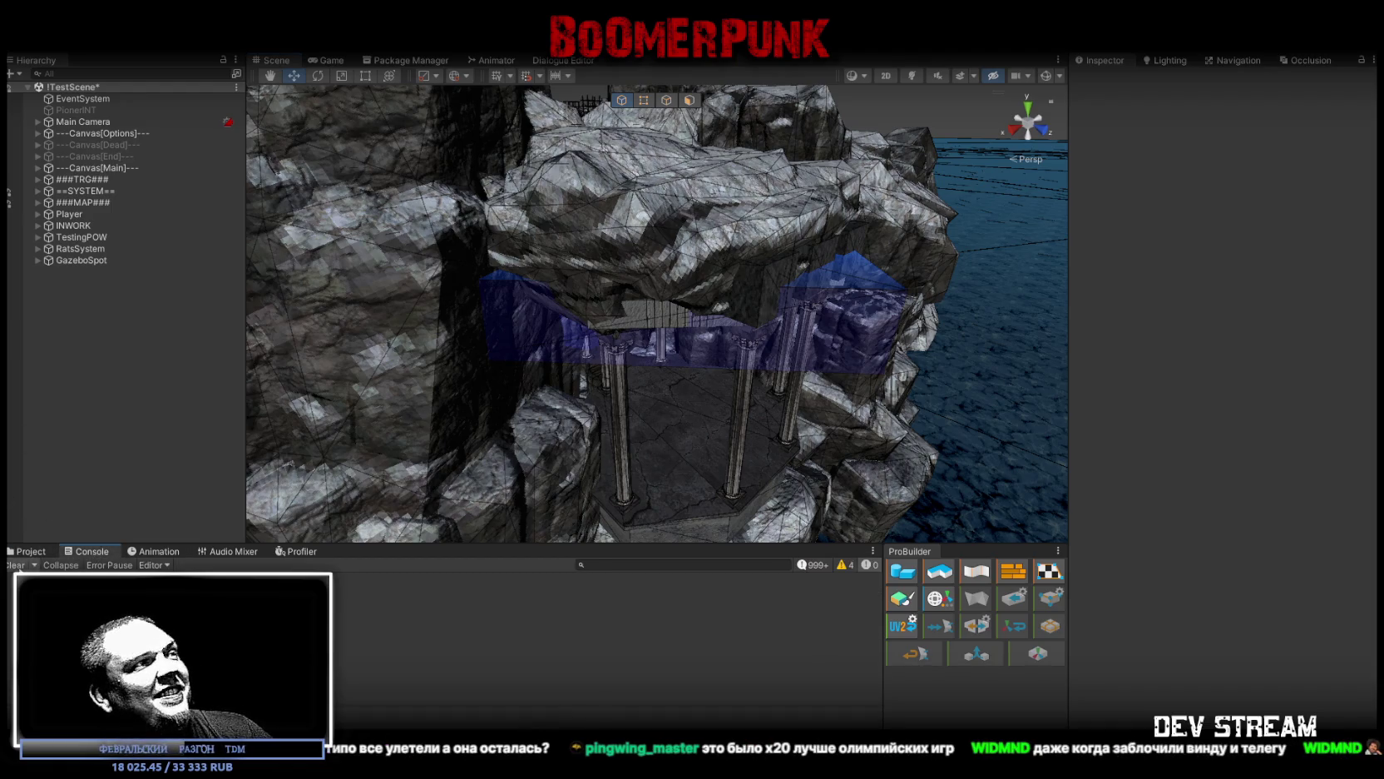
click(22, 553)
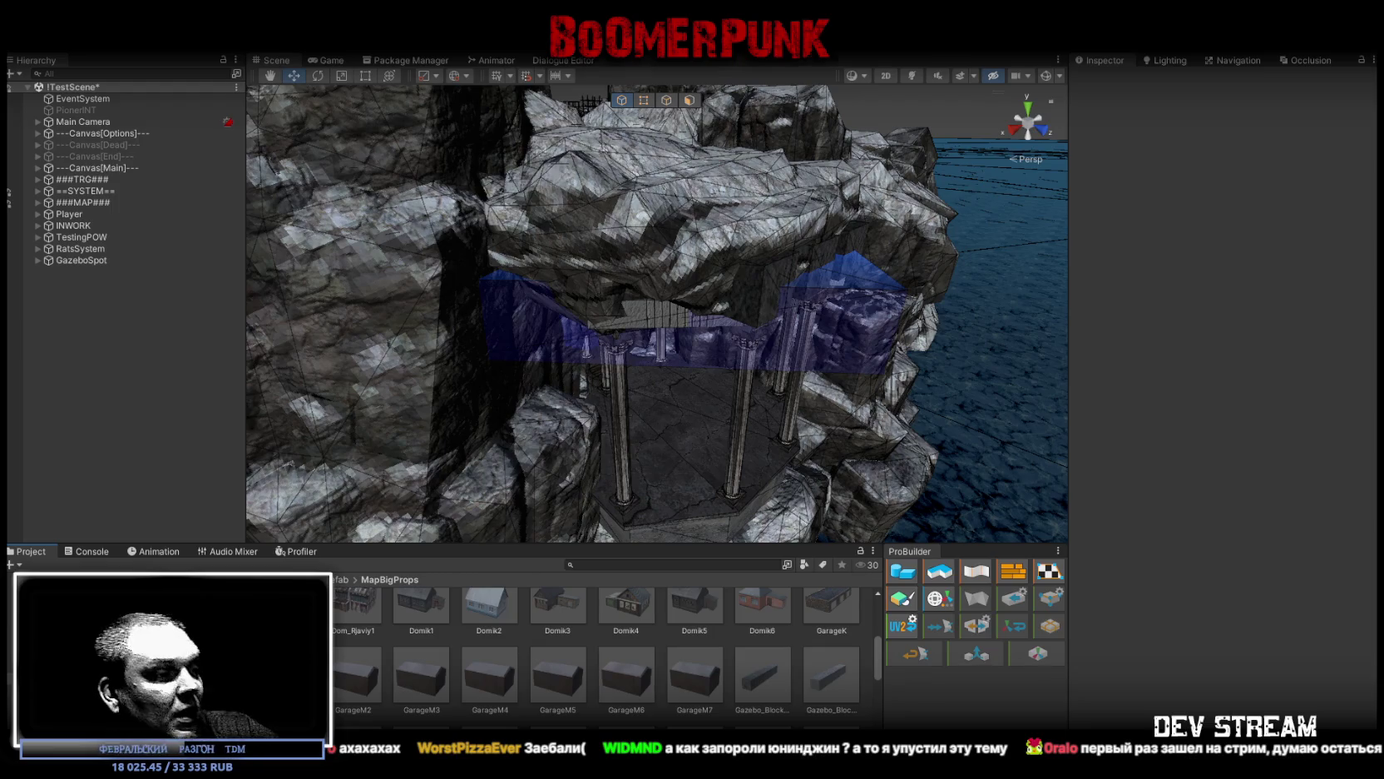
key(alt+Tab)
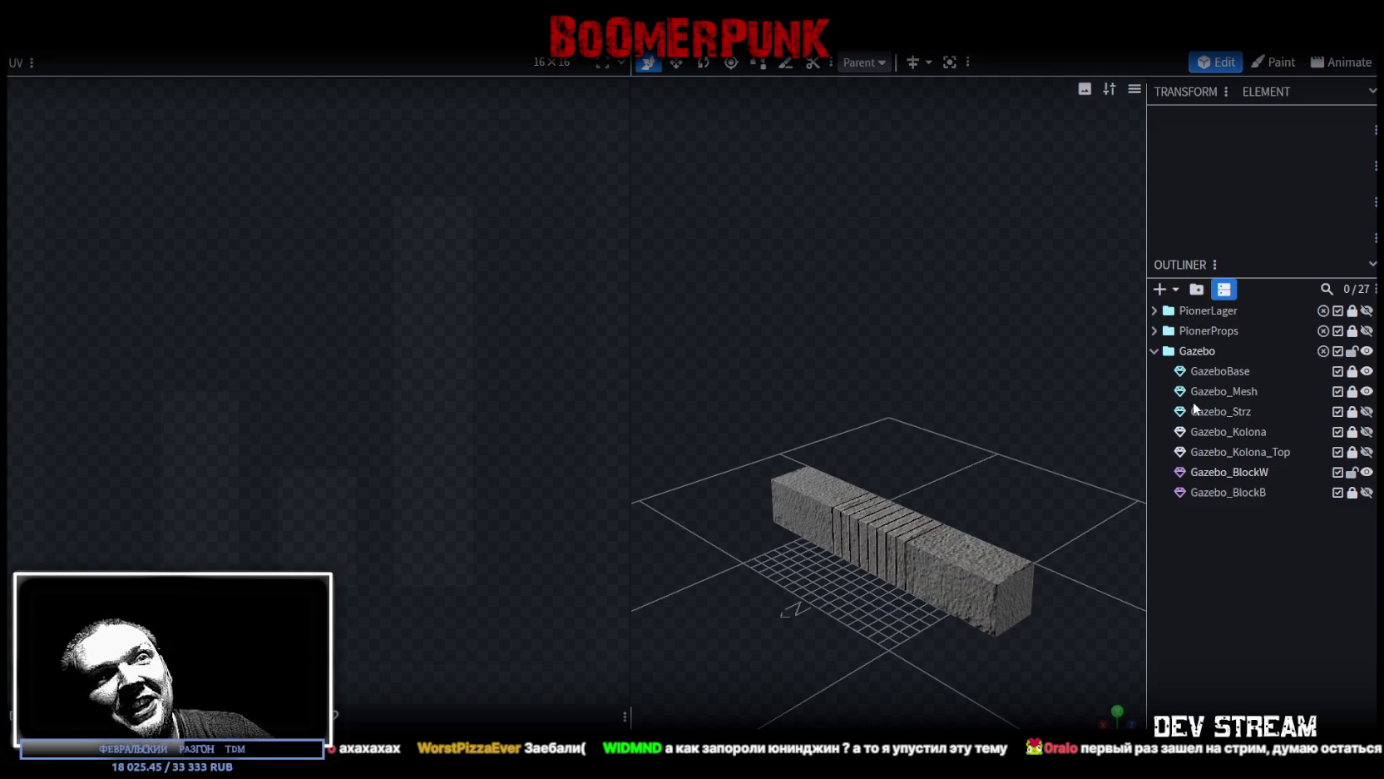
Step: Lock and hide Gazebo_BlockW, then narrow the UV editor until the Build19.png texture is listed
click(1352, 471)
click(1366, 472)
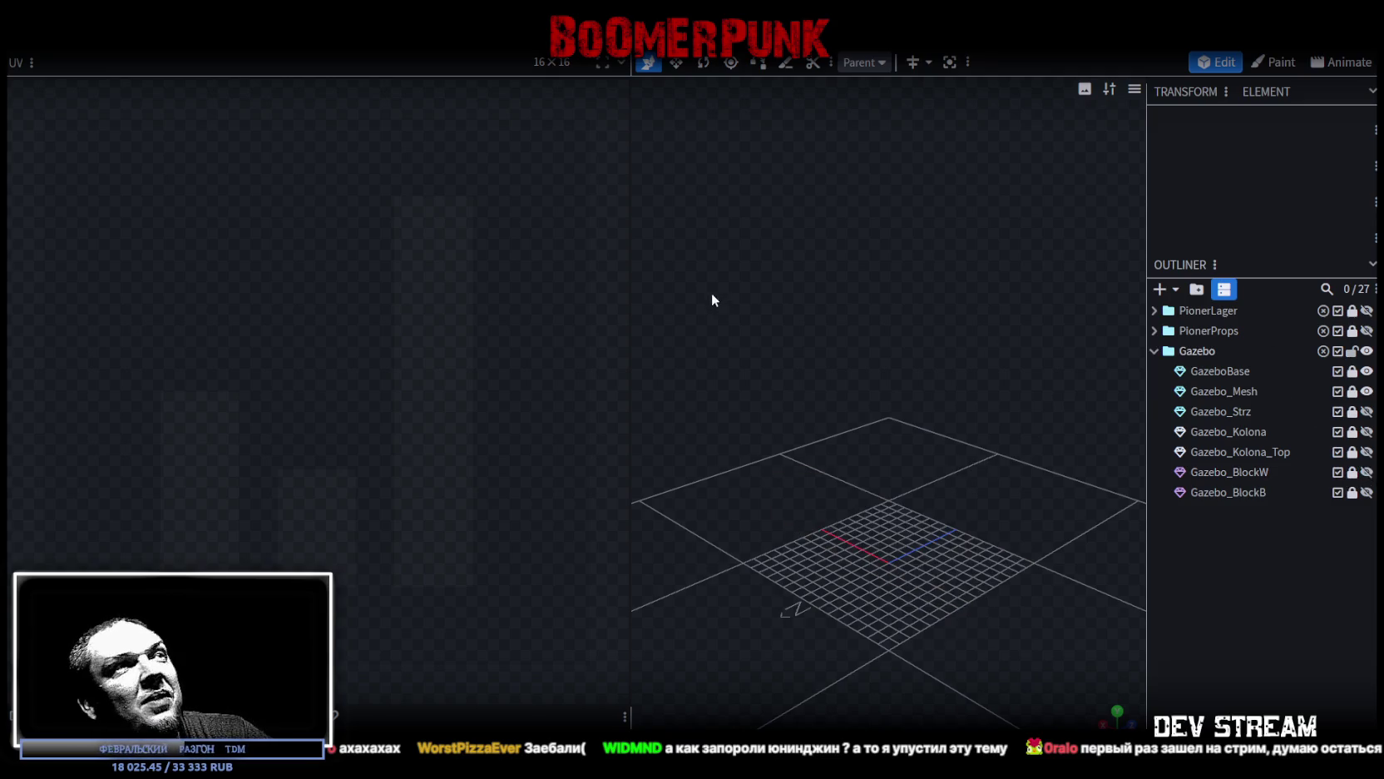
drag(630, 298, 380, 307)
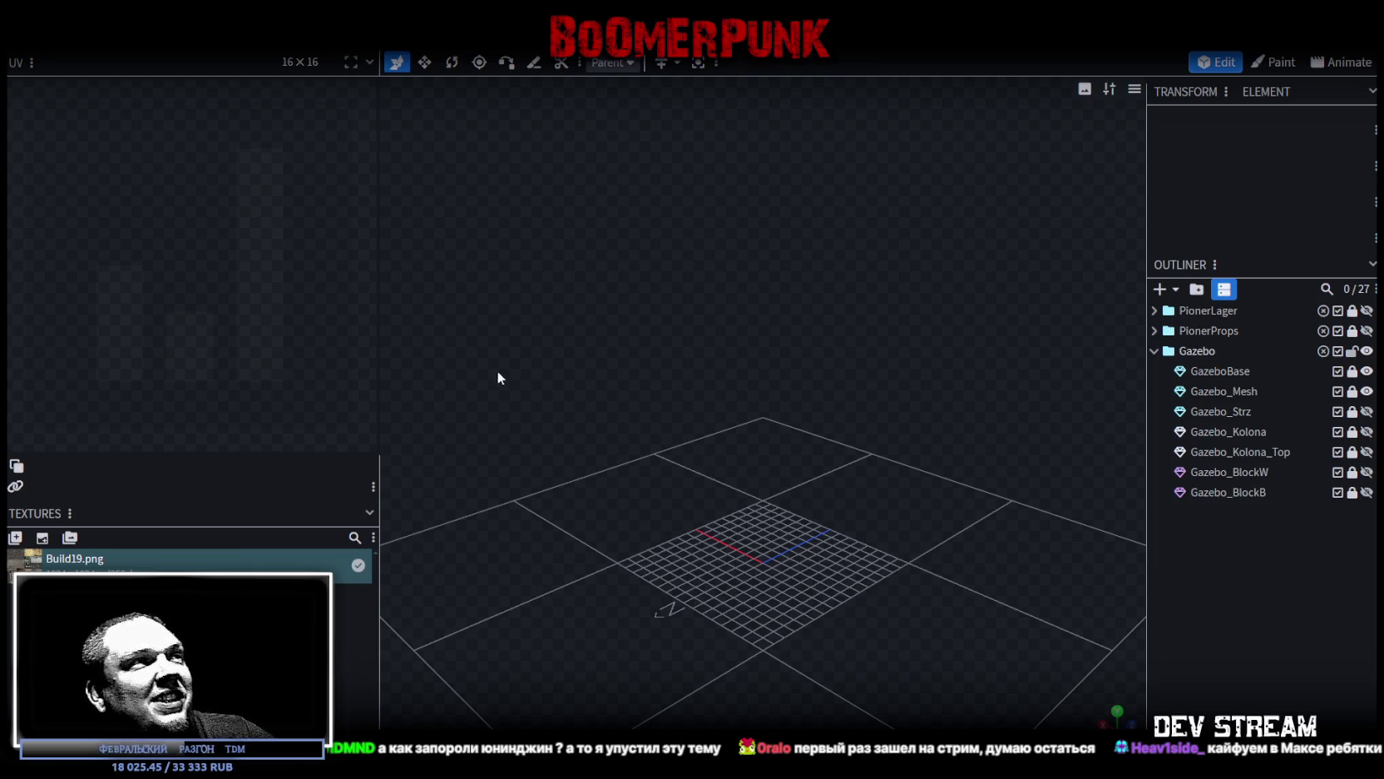
drag(380, 369, 313, 378)
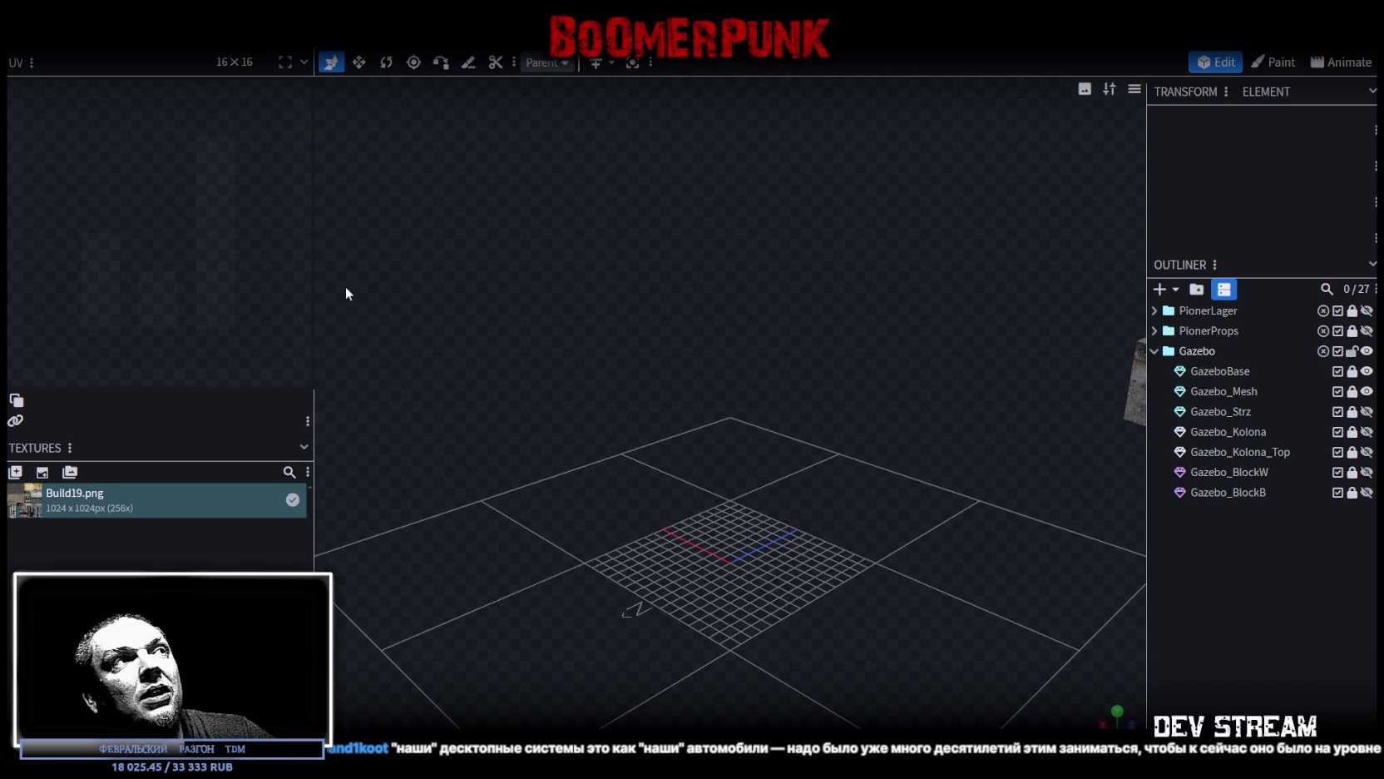
drag(314, 279, 343, 278)
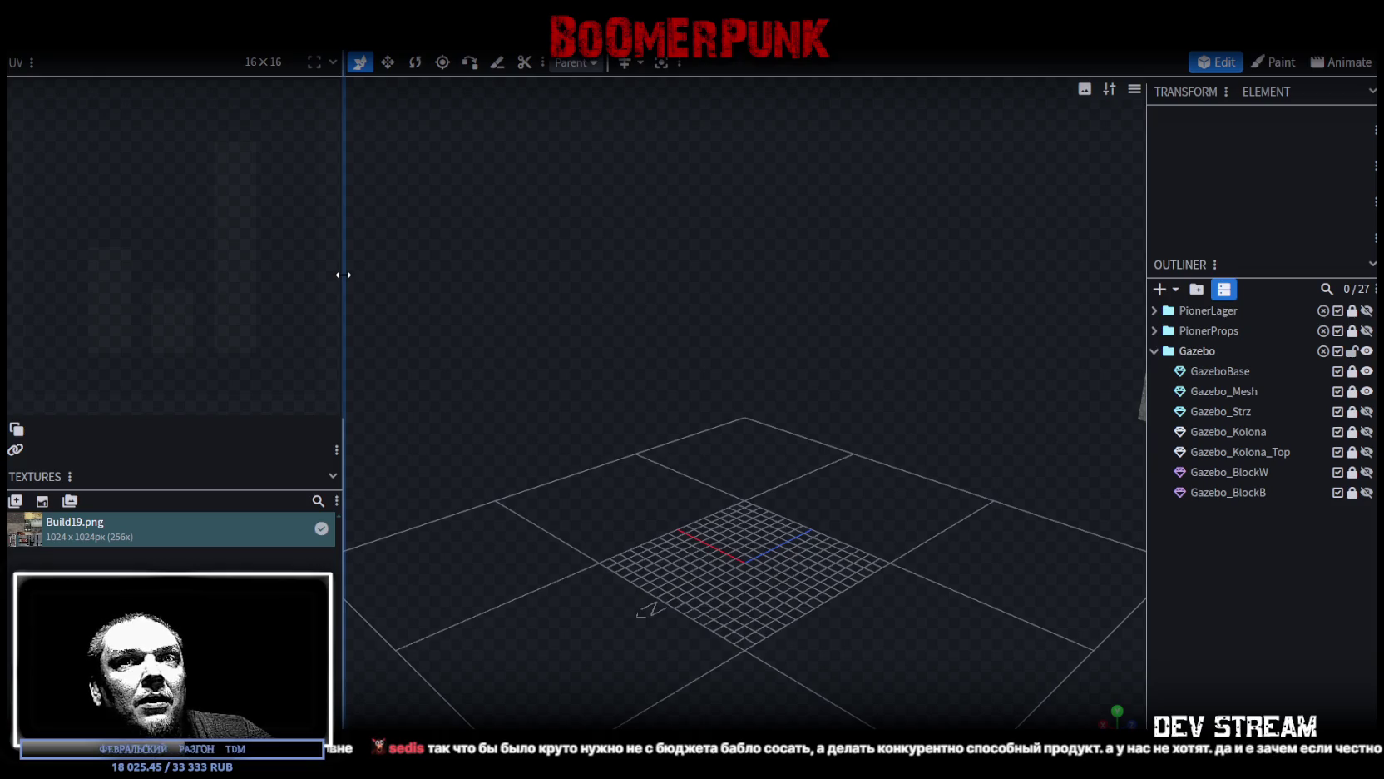
drag(343, 273, 332, 267)
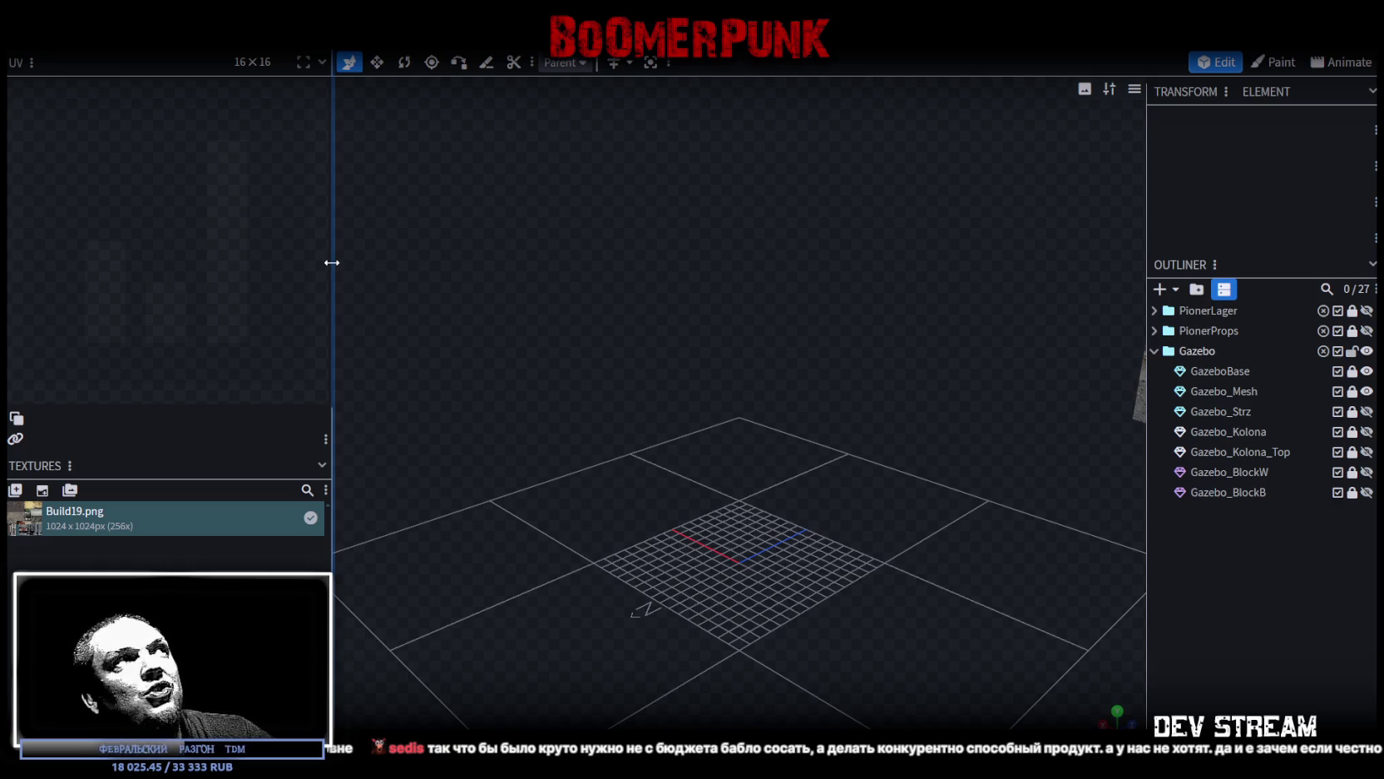
scroll(769, 499, down, 2)
Step: Save the Build19 texture
scroll(783, 541, down, 1)
scroll(774, 499, down, 2)
key(ctrl+s)
Step: Orbit around the gazebo to inspect the textured stairs and platform, then bring up the Steamworks report
mouse_move(731, 441)
mouse_down()
mouse_move(814, 506)
mouse_move(835, 488)
mouse_move(729, 458)
mouse_move(810, 519)
mouse_move(869, 542)
mouse_move(668, 454)
mouse_move(746, 481)
mouse_move(652, 551)
mouse_move(735, 506)
mouse_move(711, 519)
mouse_move(469, 529)
mouse_move(933, 512)
mouse_move(701, 493)
mouse_move(752, 518)
mouse_move(770, 506)
mouse_up()
scroll(764, 517, up, 3)
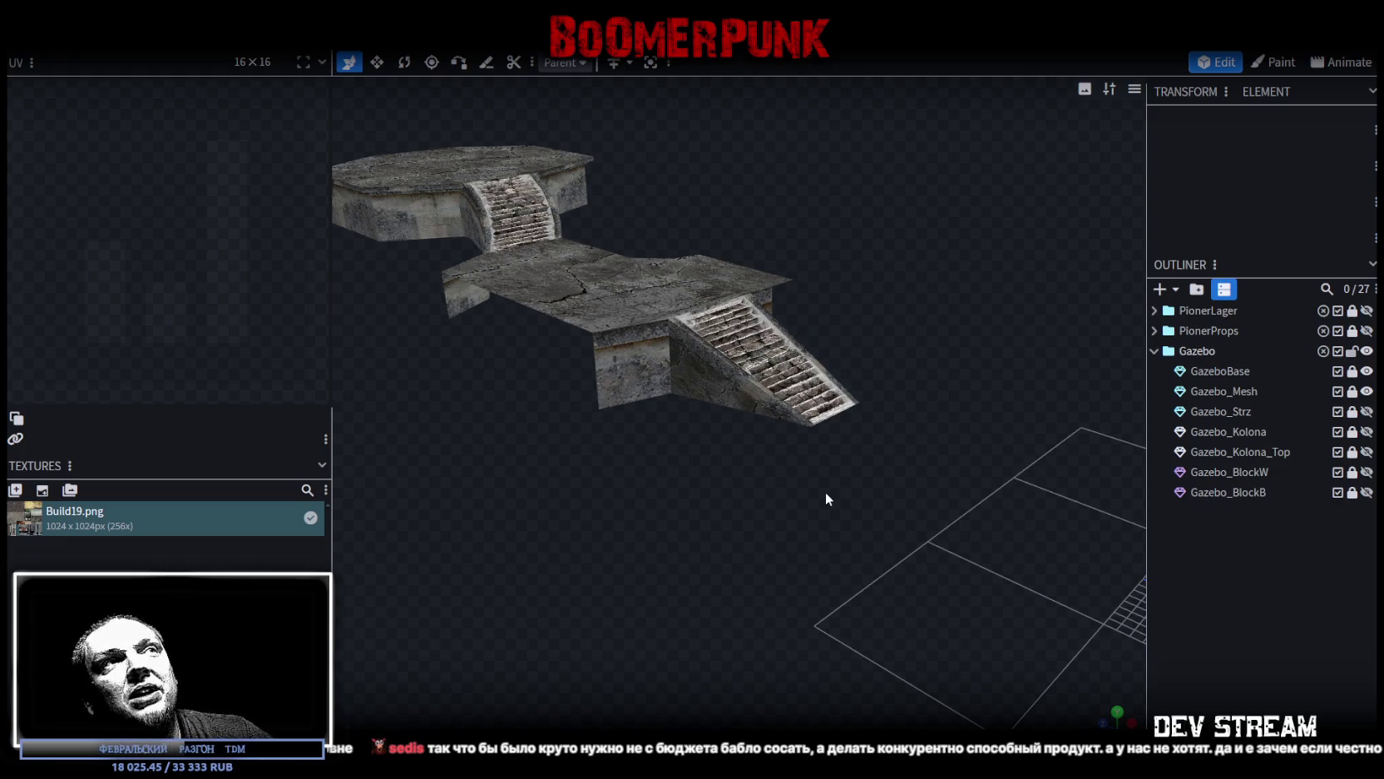
mouse_move(862, 503)
mouse_down()
mouse_move(736, 503)
mouse_move(687, 472)
mouse_move(703, 522)
mouse_up()
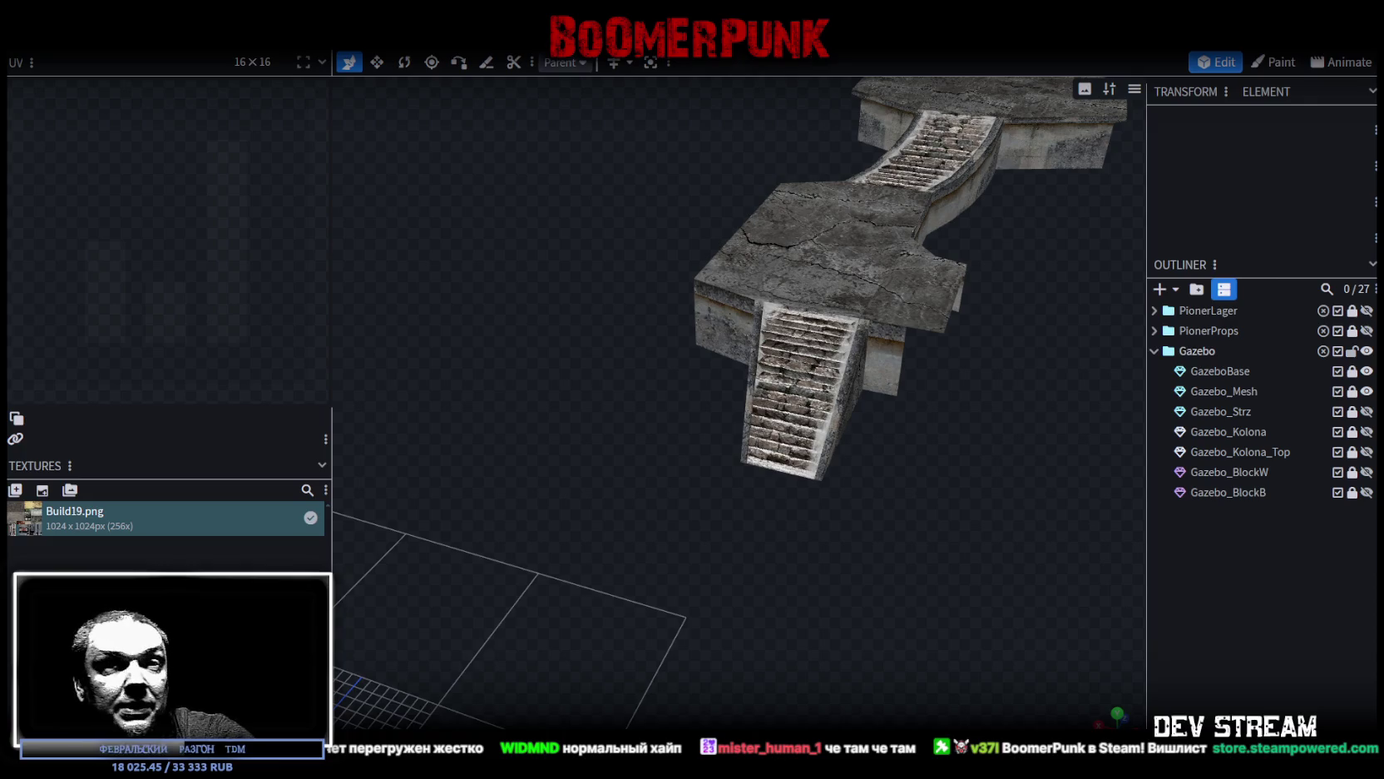
scroll(901, 696, down, 2)
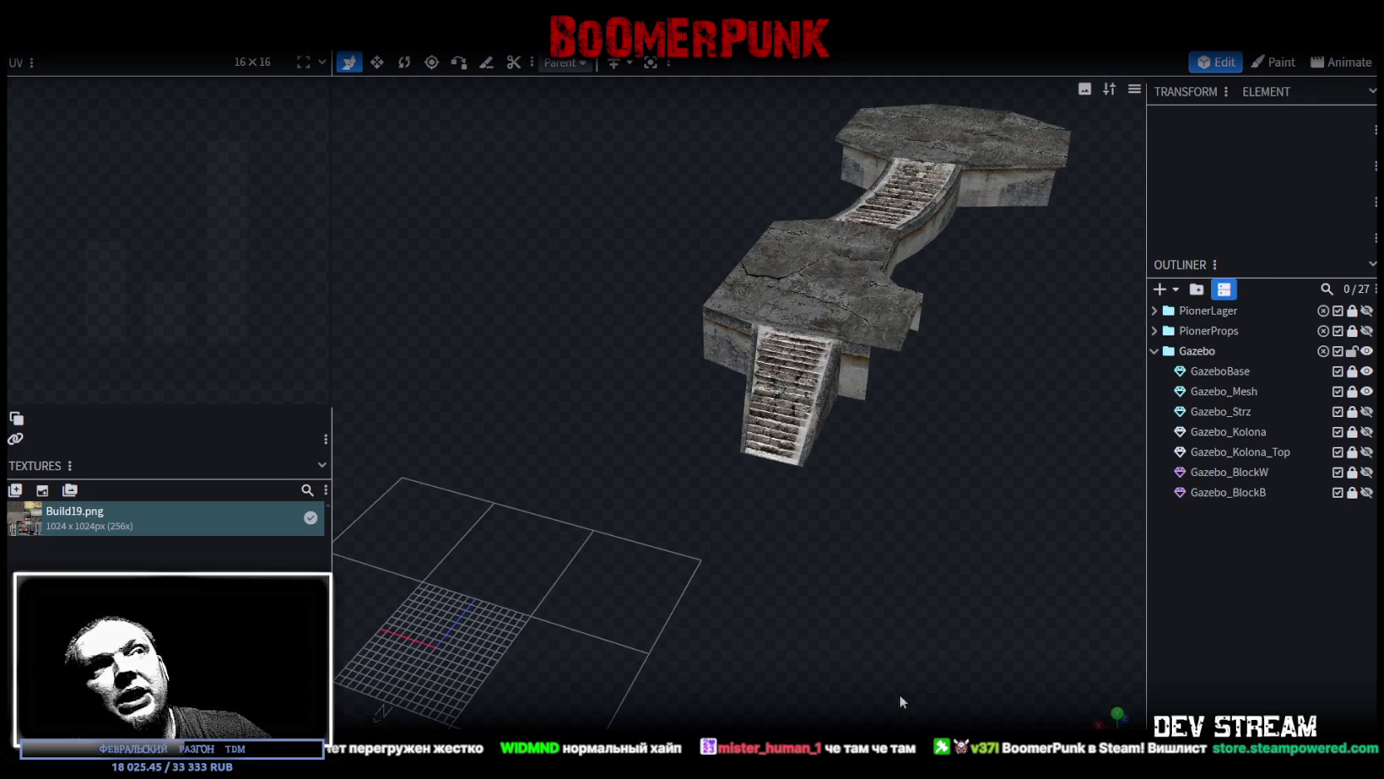
mouse_move(917, 579)
mouse_down()
mouse_move(854, 602)
mouse_move(865, 576)
mouse_move(827, 594)
mouse_move(929, 603)
mouse_move(890, 612)
mouse_move(819, 588)
mouse_move(828, 599)
mouse_move(649, 703)
mouse_move(709, 592)
mouse_move(681, 569)
mouse_move(705, 642)
mouse_move(763, 655)
mouse_move(689, 609)
mouse_move(736, 532)
mouse_up()
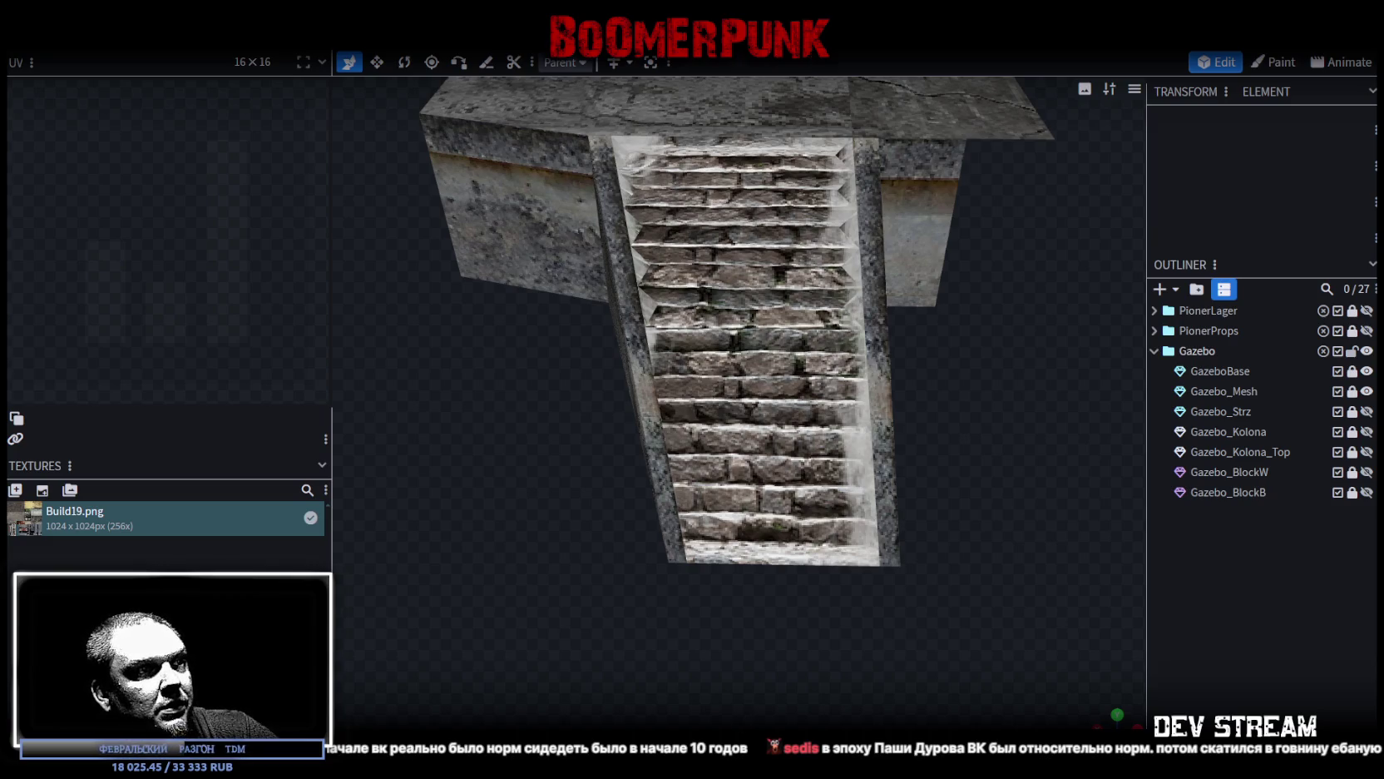
key(alt+Tab)
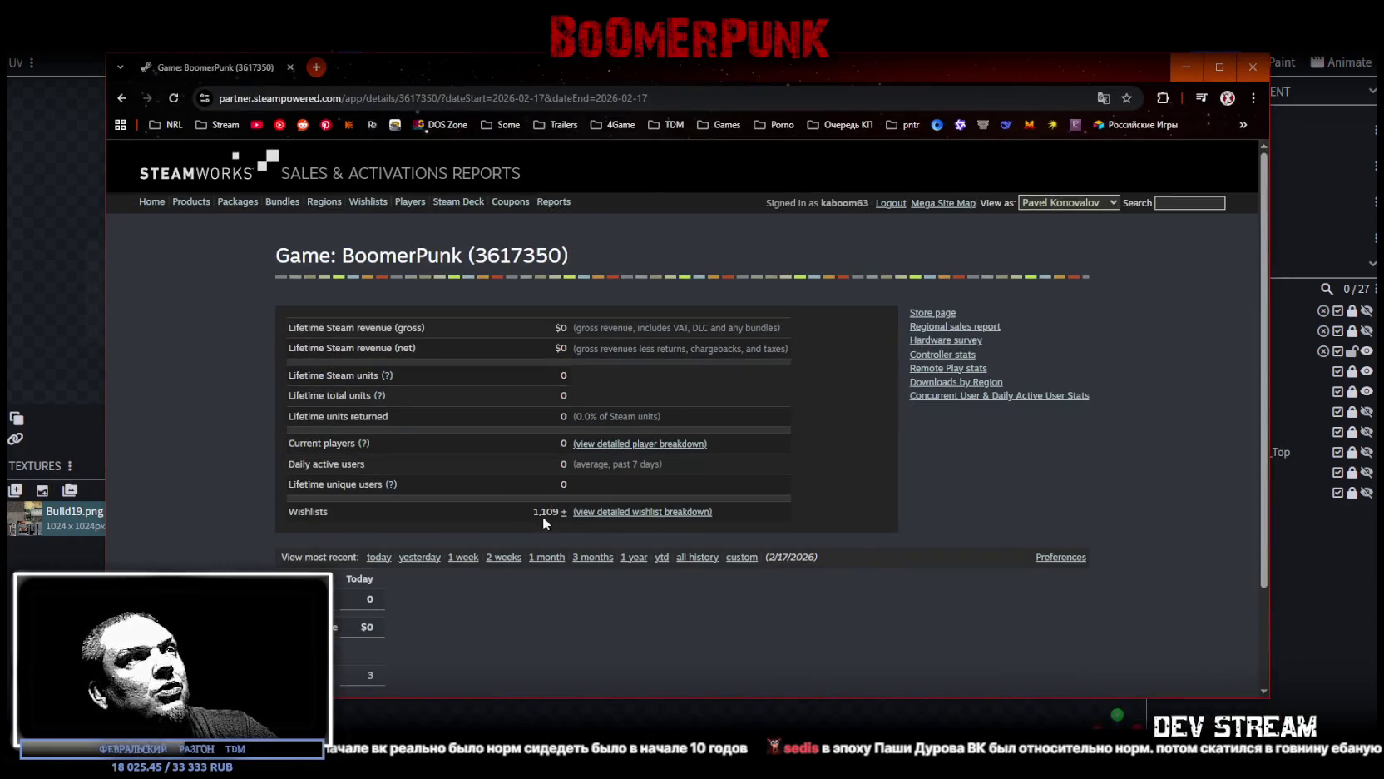
Step: Open the detailed wishlist breakdown full-screen and scroll through today's figures
click(643, 512)
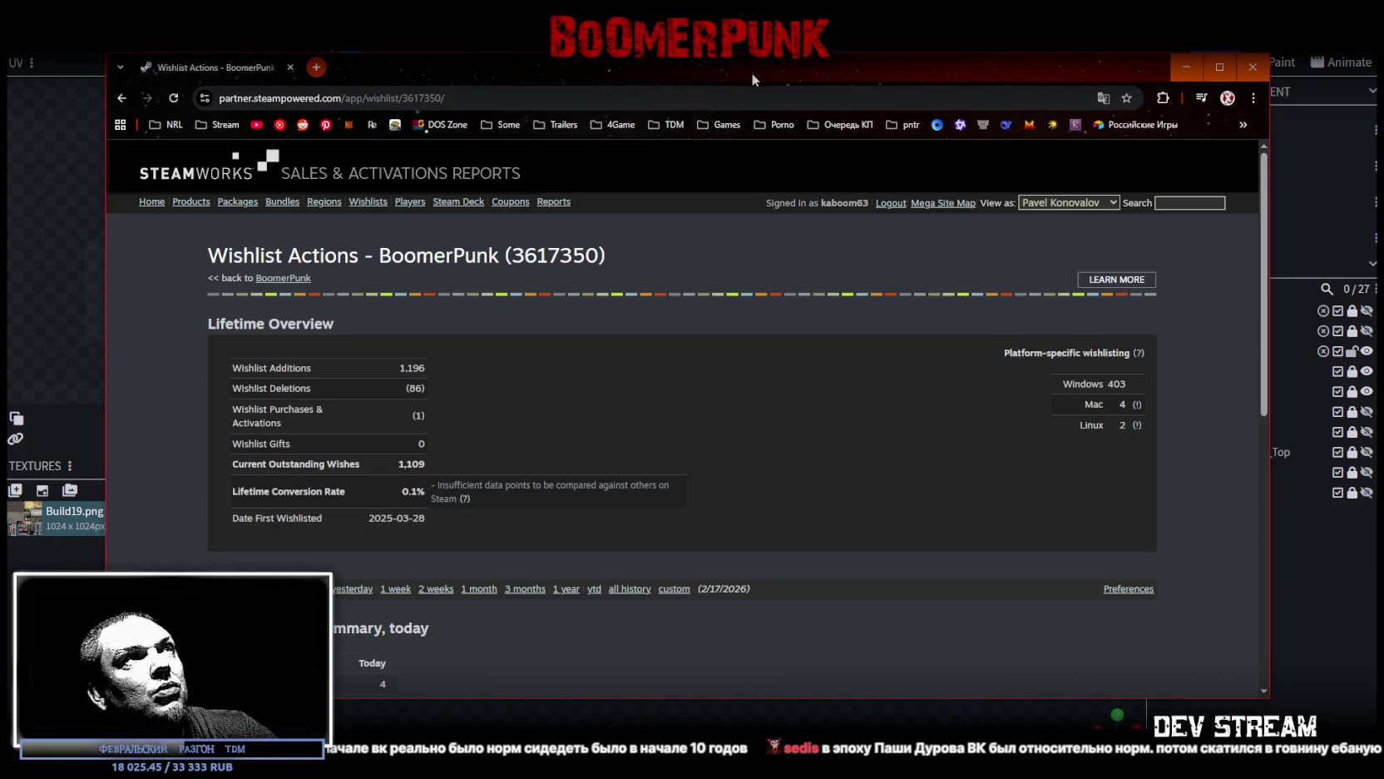
drag(752, 73, 752, 51)
key(super+Up)
scroll(495, 337, down, 3)
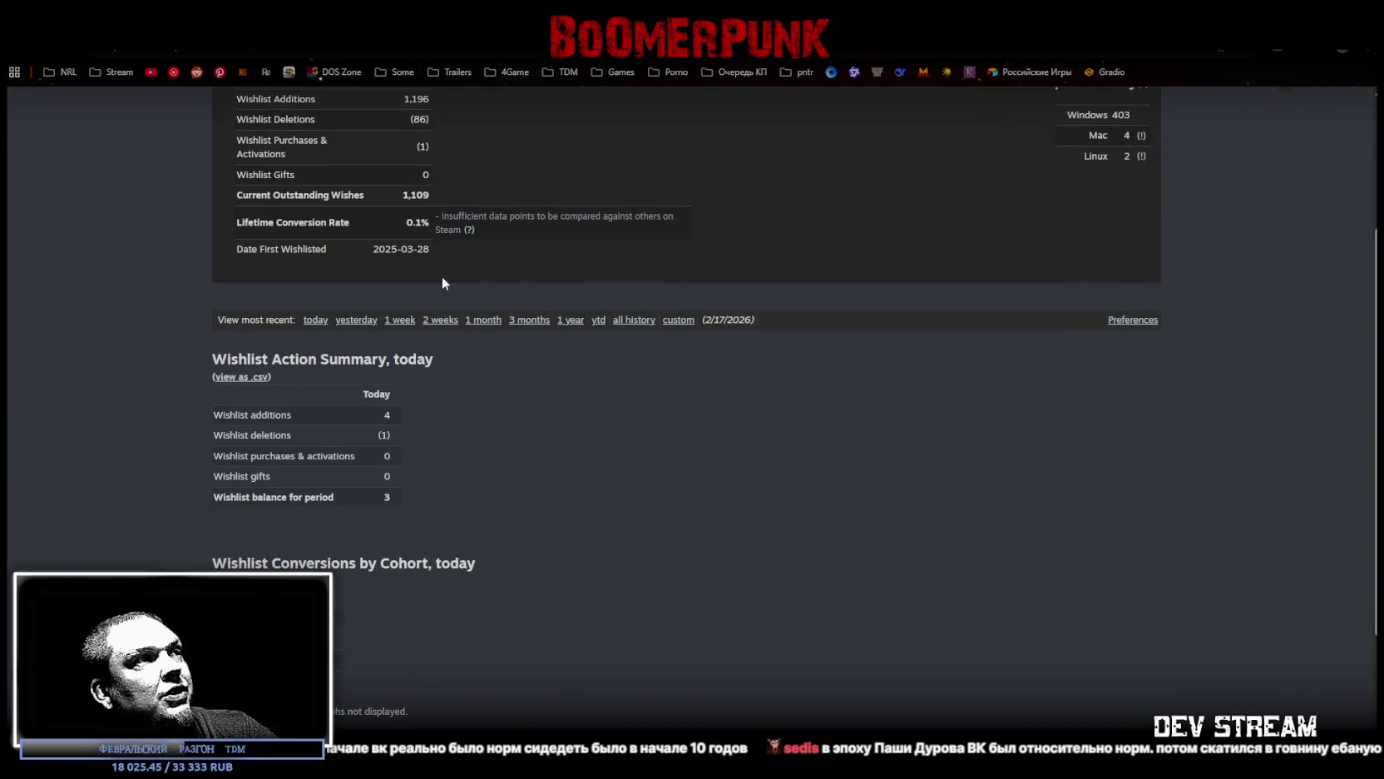
scroll(458, 346, up, 3)
scroll(463, 348, down, 4)
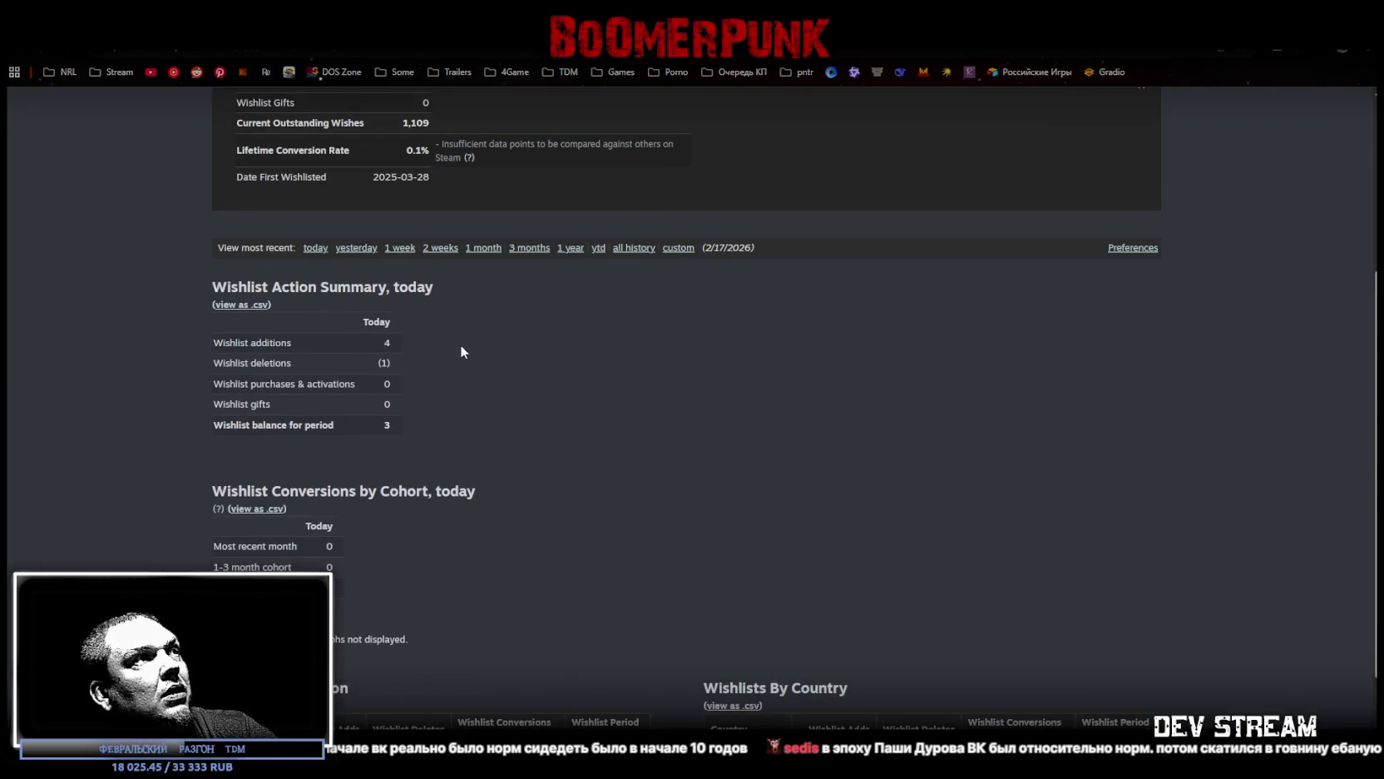
Step: Select the wishlist deletion counts in the summary and region tables, then return to Blockbench
double_click(385, 362)
scroll(491, 400, down, 2)
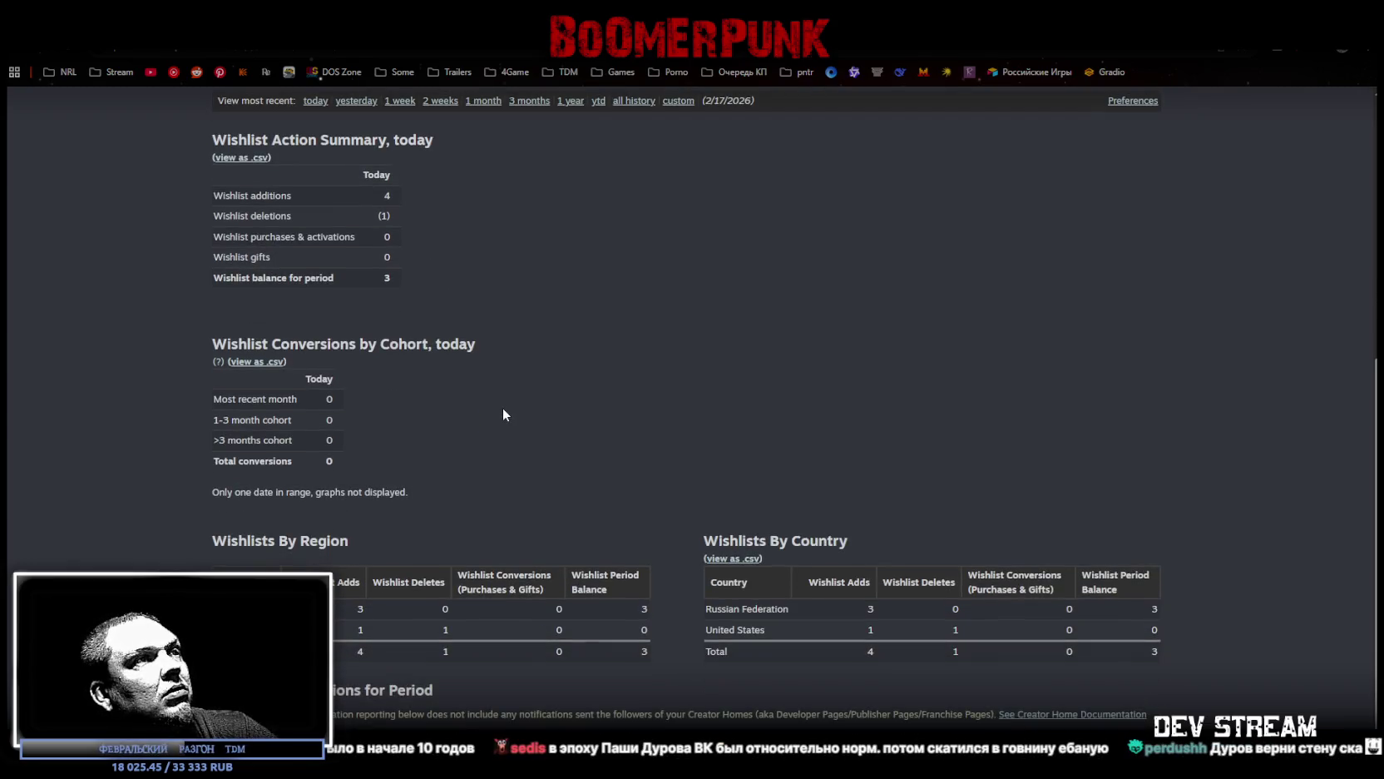
double_click(445, 630)
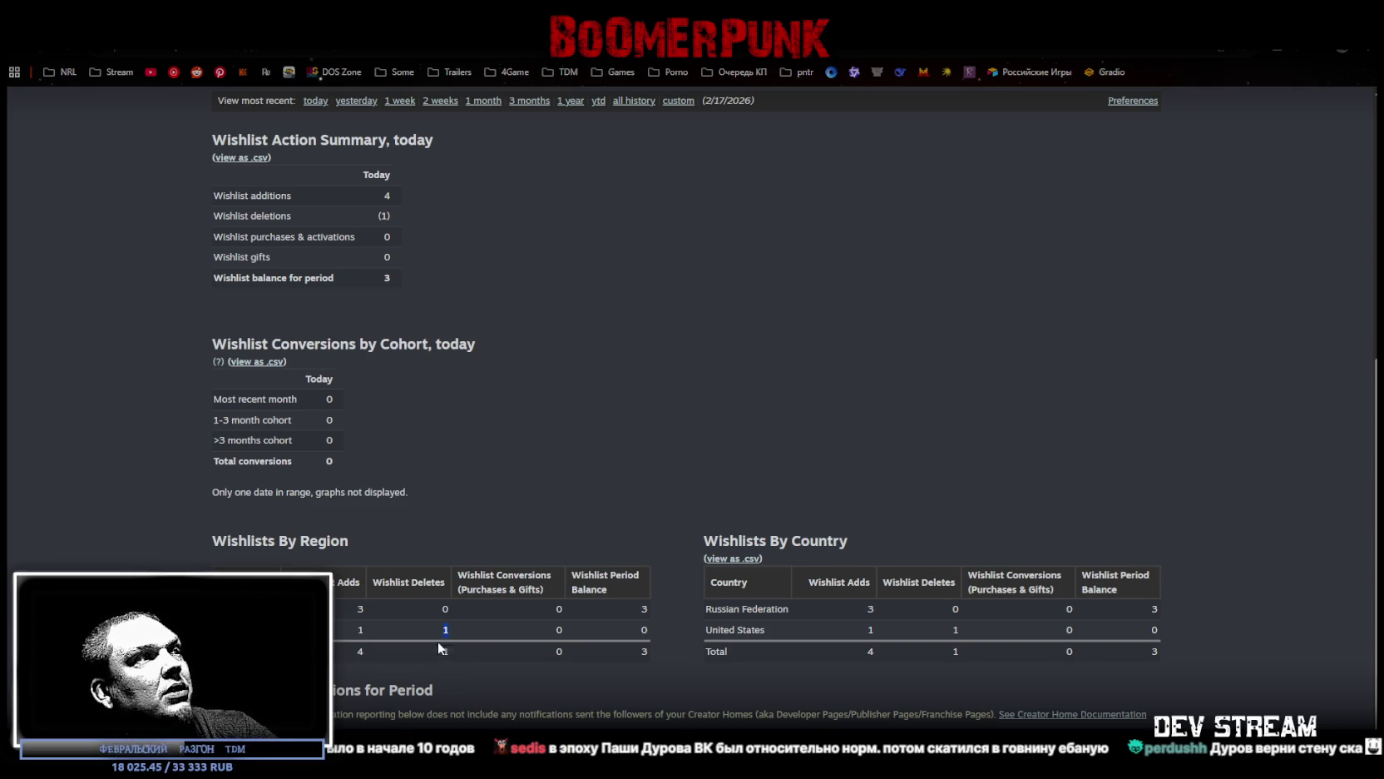
key(ctrl+a)
click(250, 633)
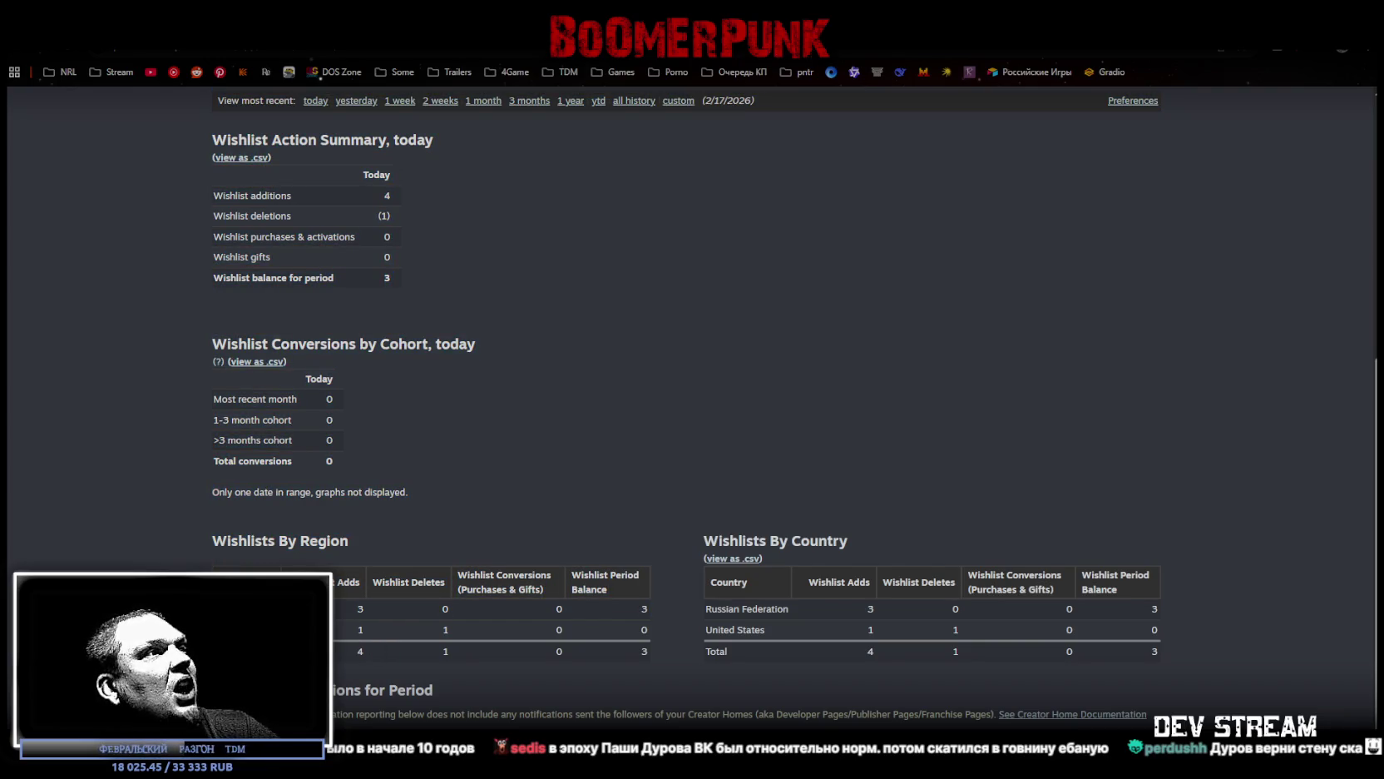
key(ctrl+a)
click(250, 632)
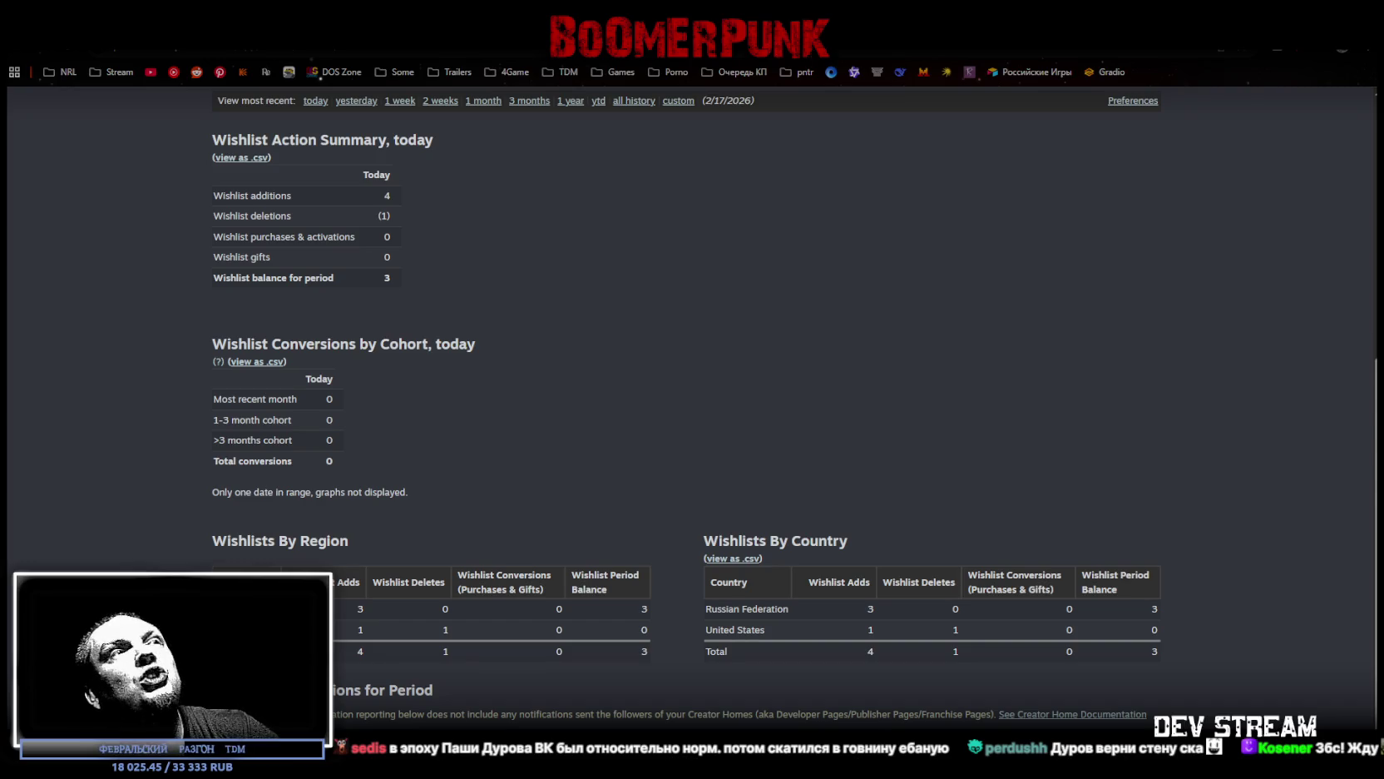
key(alt+Tab)
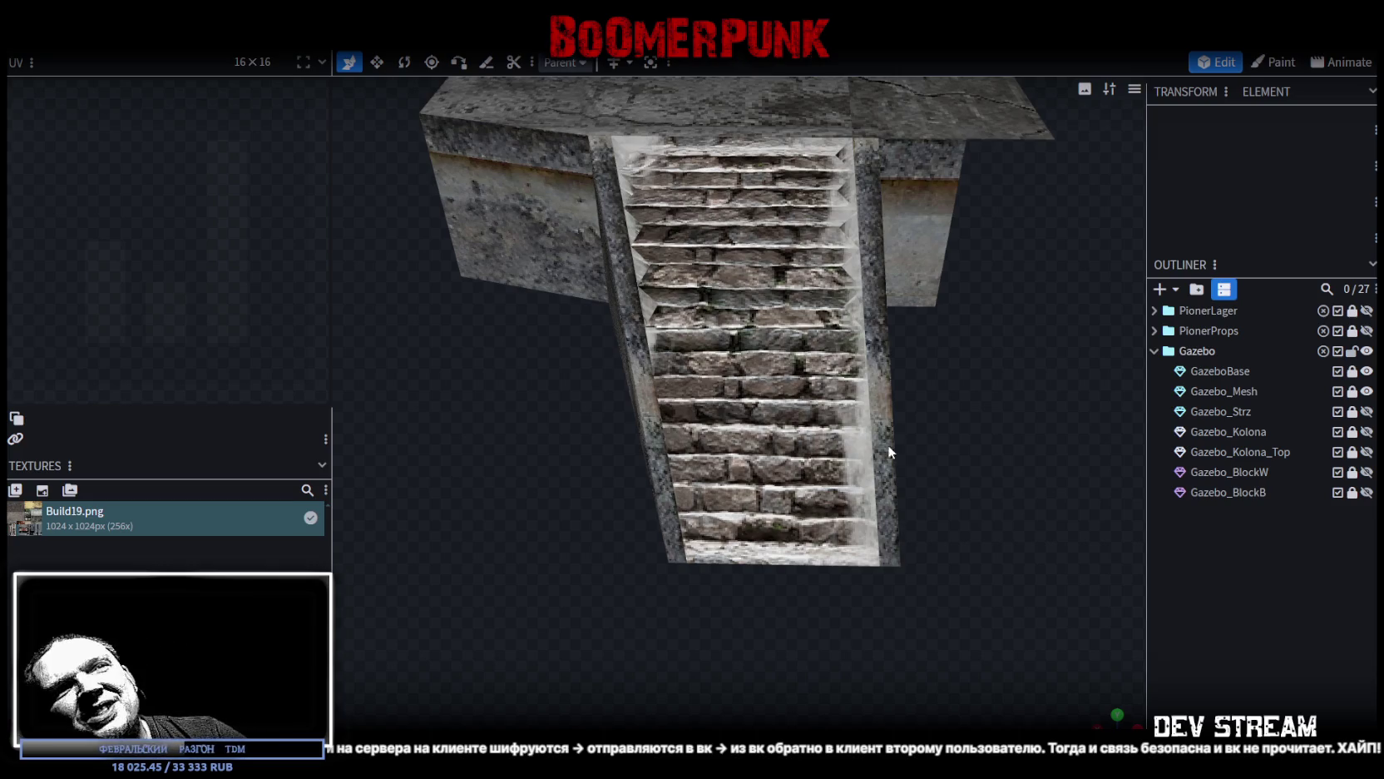
Step: Unlock GazeboBase and move the lower stair face's UV onto the stone-step area of the texture
click(1352, 371)
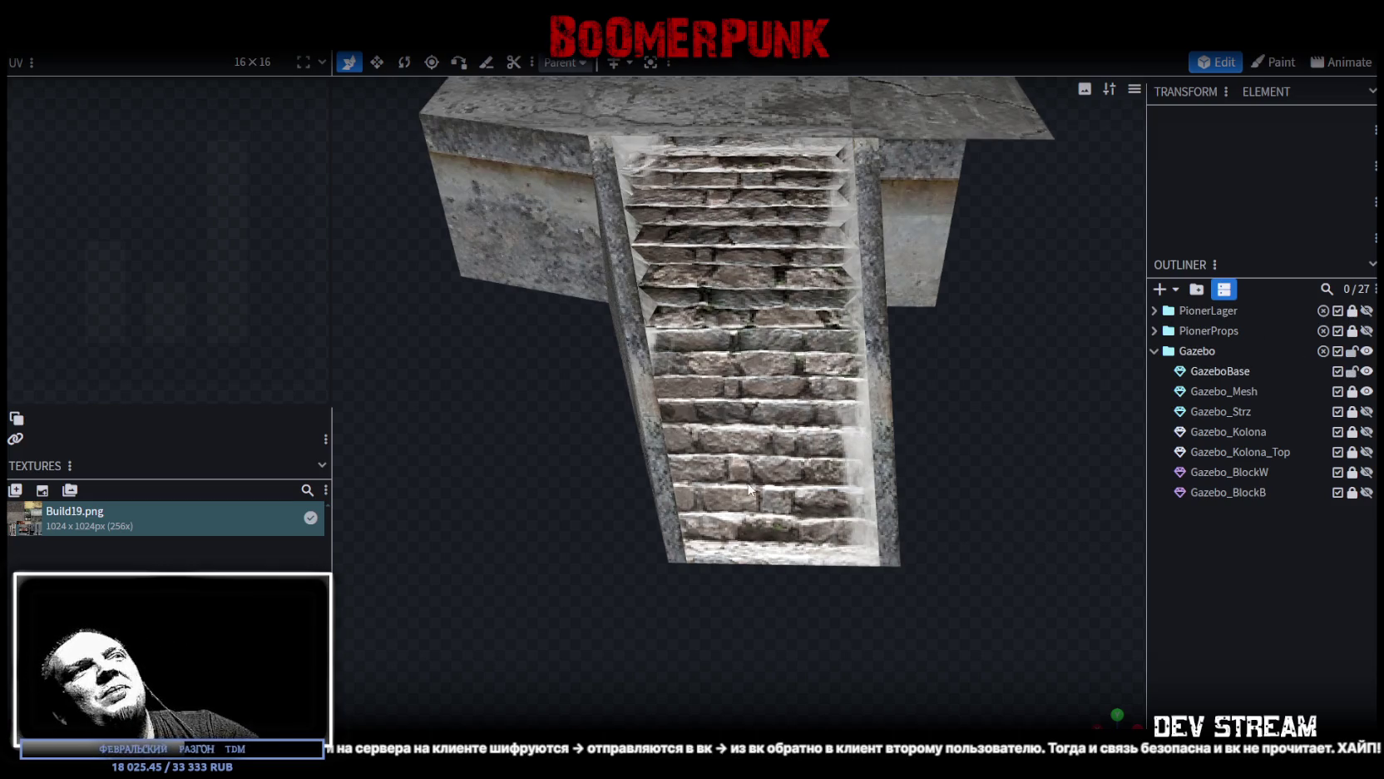
click(749, 489)
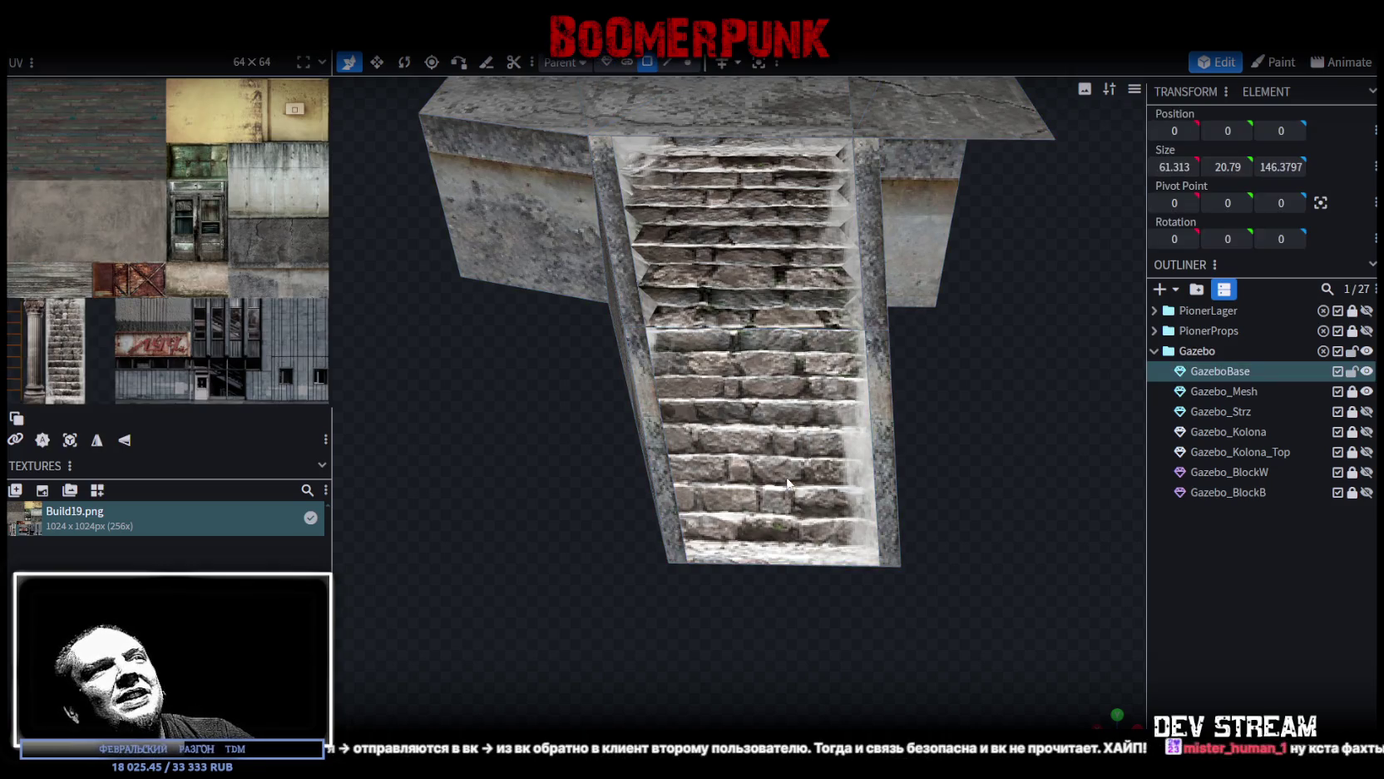
click(789, 484)
scroll(123, 384, down, 2)
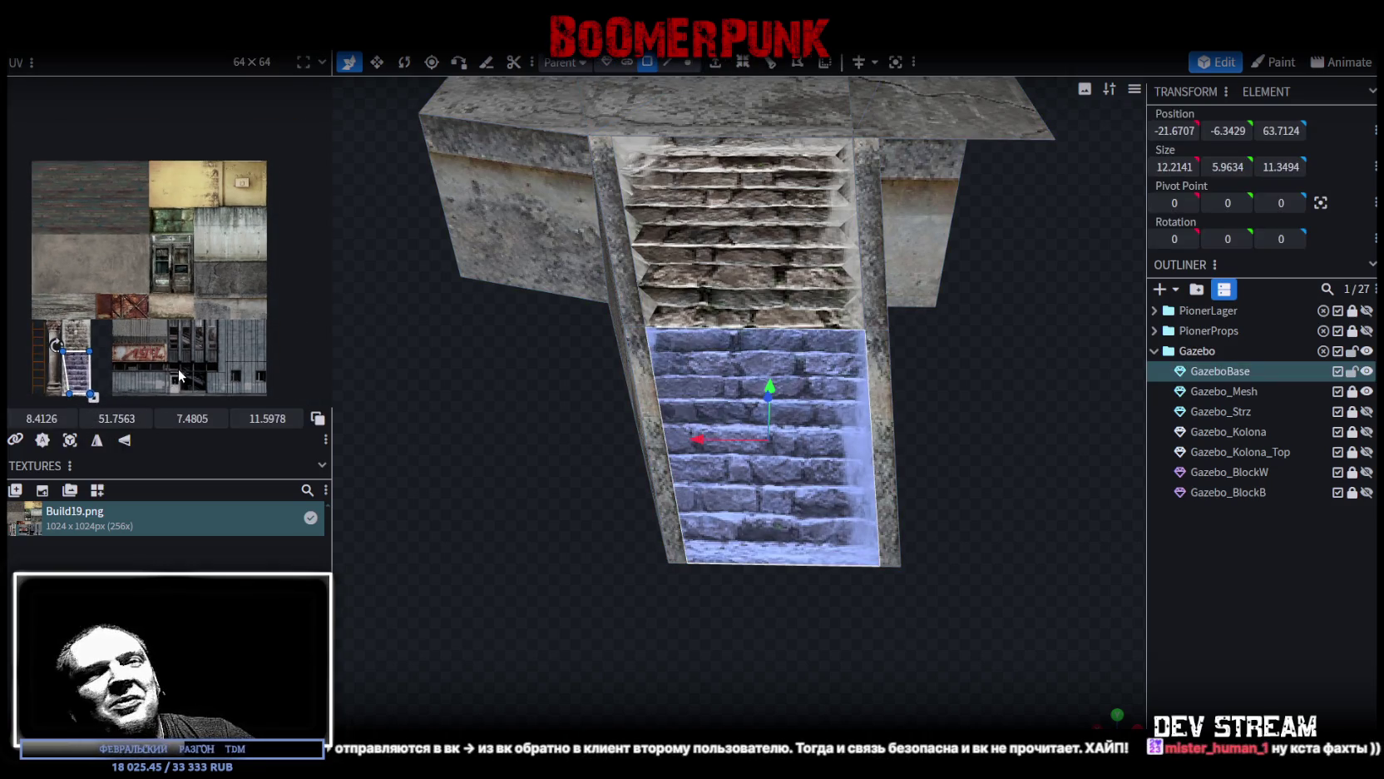
scroll(74, 357, up, 5)
scroll(143, 230, up, 3)
drag(196, 235, 90, 240)
click(197, 235)
scroll(166, 250, down, 5)
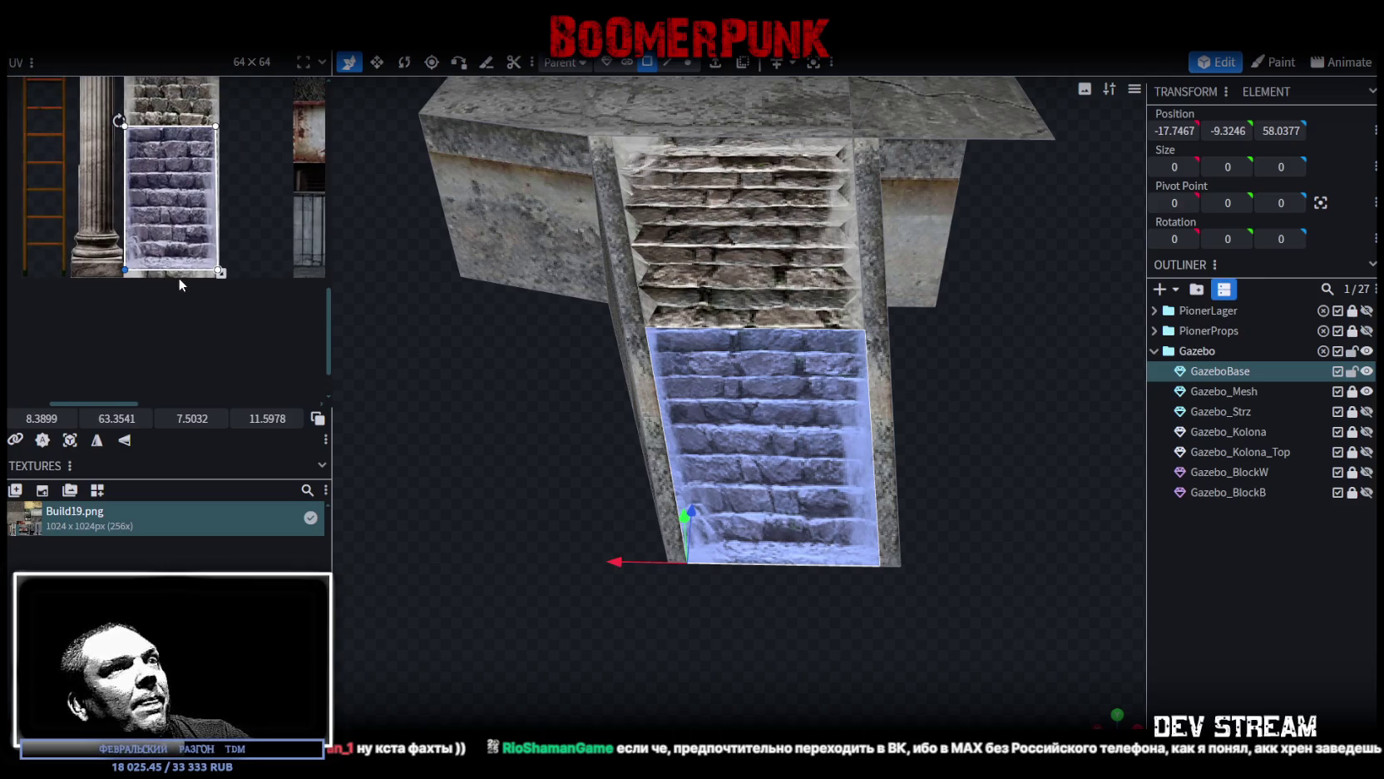
click(1242, 682)
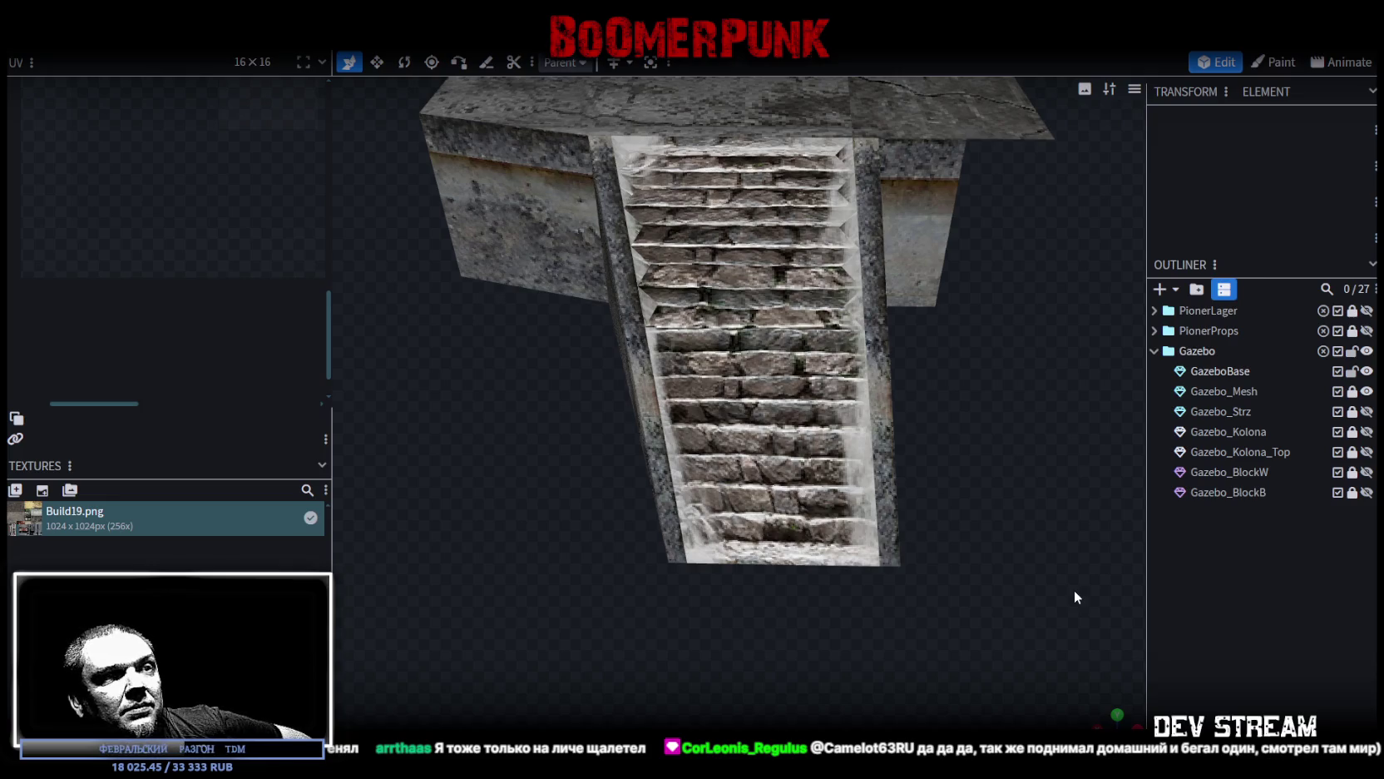
Step: Select the right edge of the gazebo base platform slab in edge mode
mouse_move(1085, 591)
mouse_down()
mouse_move(948, 445)
mouse_move(982, 395)
mouse_move(640, 435)
mouse_move(727, 531)
mouse_move(695, 541)
mouse_move(856, 609)
mouse_move(644, 438)
mouse_move(716, 649)
mouse_move(953, 527)
mouse_move(850, 397)
mouse_move(884, 446)
mouse_up()
click(644, 437)
scroll(885, 446, down, 1)
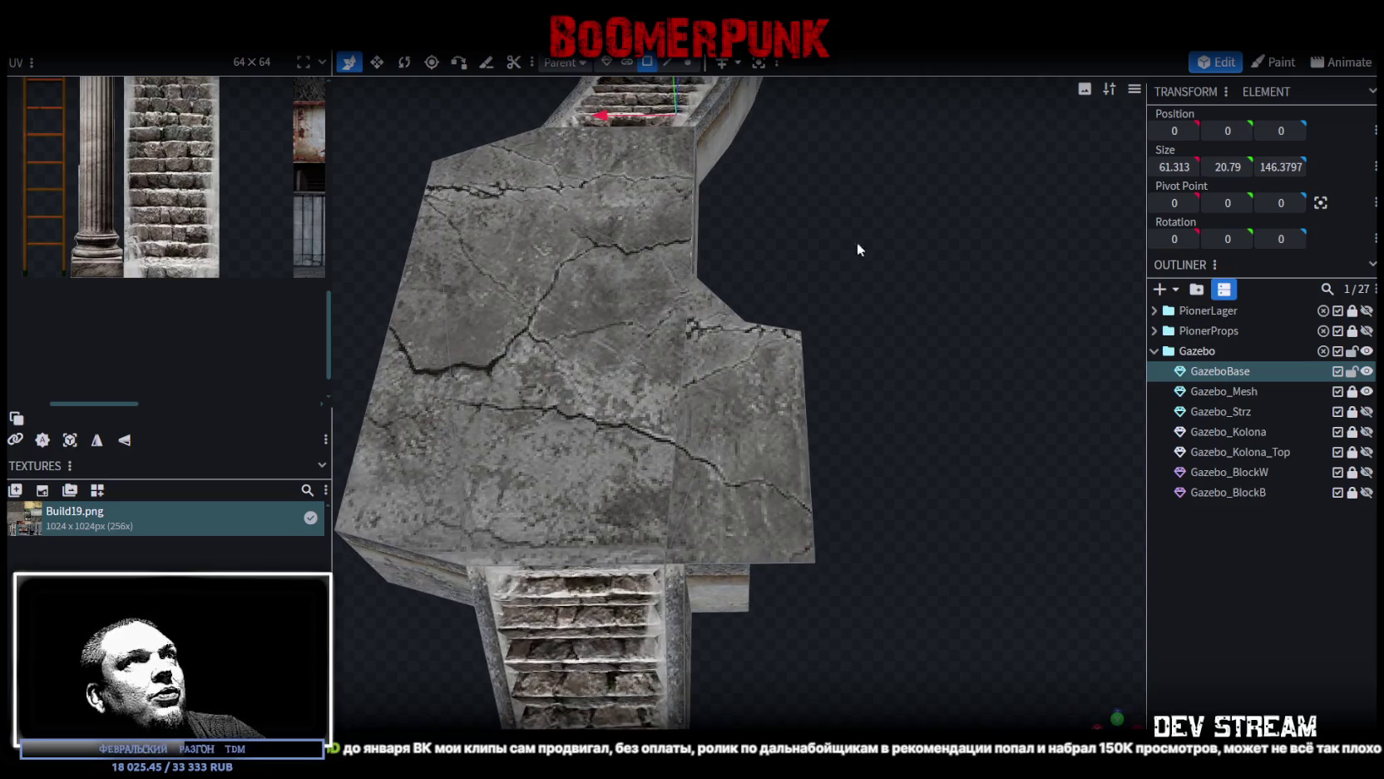
click(667, 63)
click(811, 437)
scroll(875, 311, up, 5)
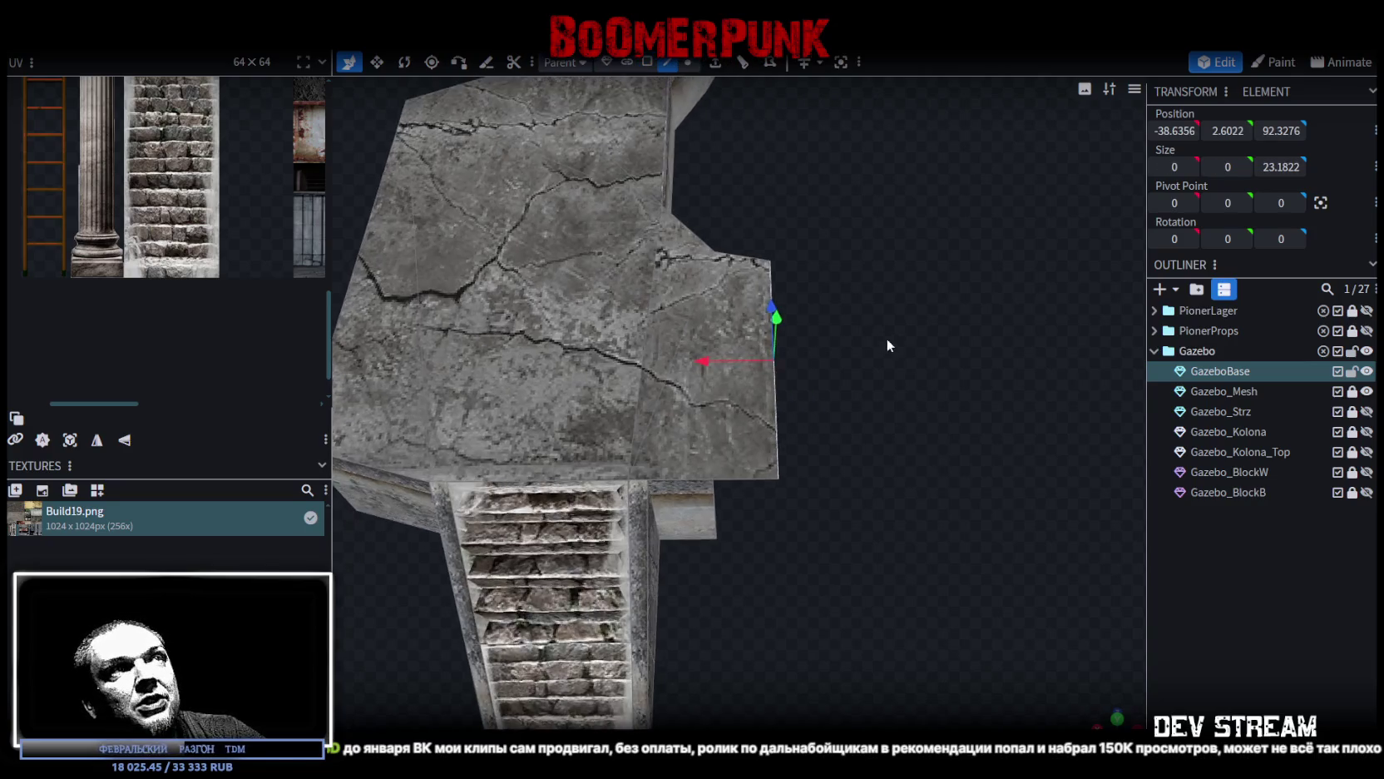
scroll(870, 274, down, 2)
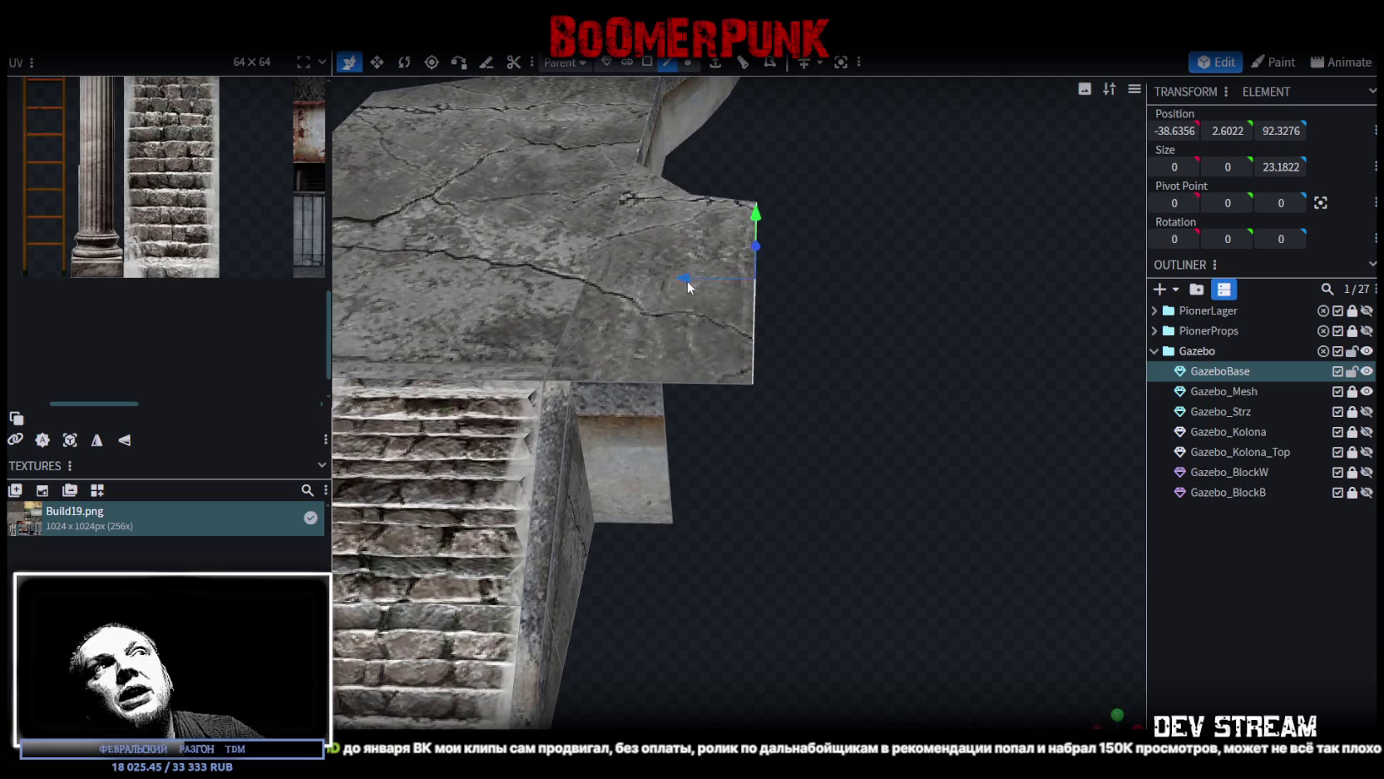
scroll(871, 259, up, 1)
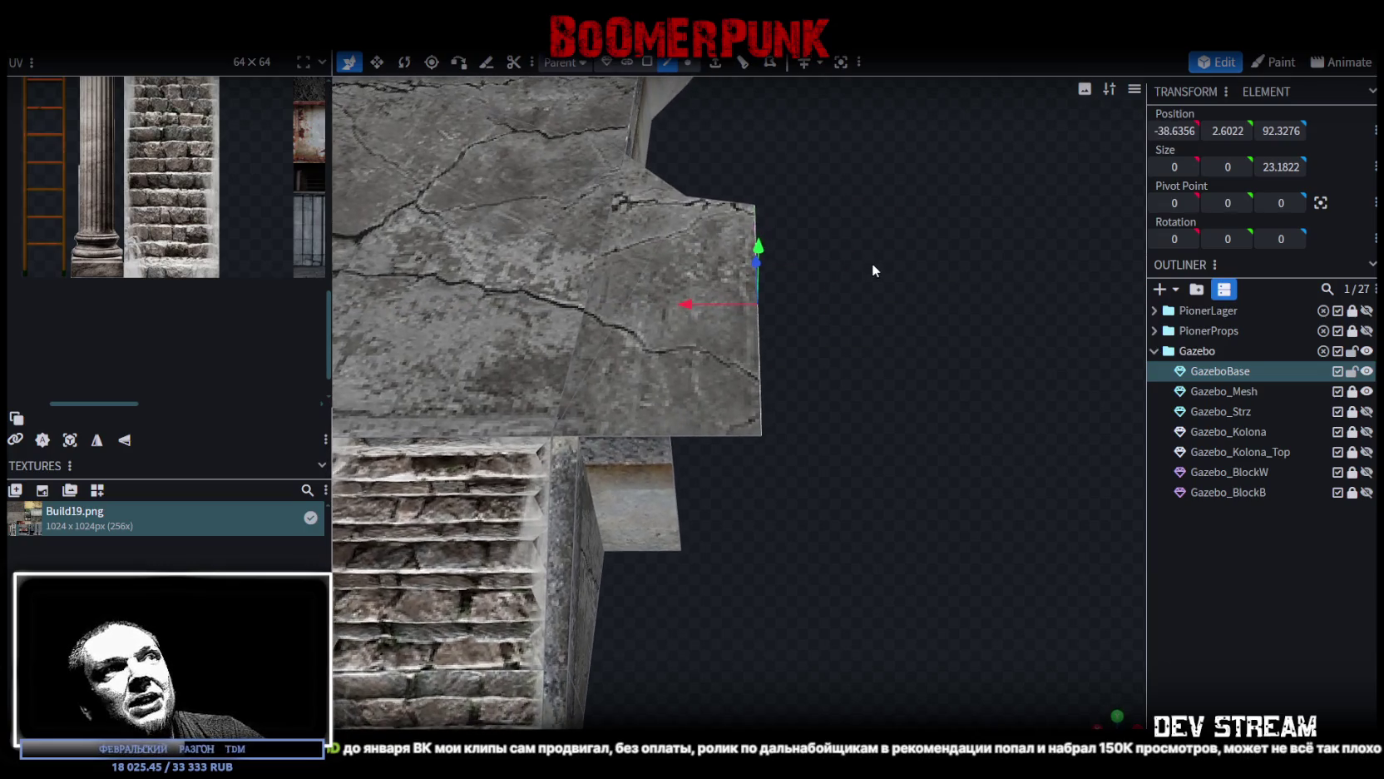
scroll(816, 175, up, 1)
scroll(815, 170, down, 2)
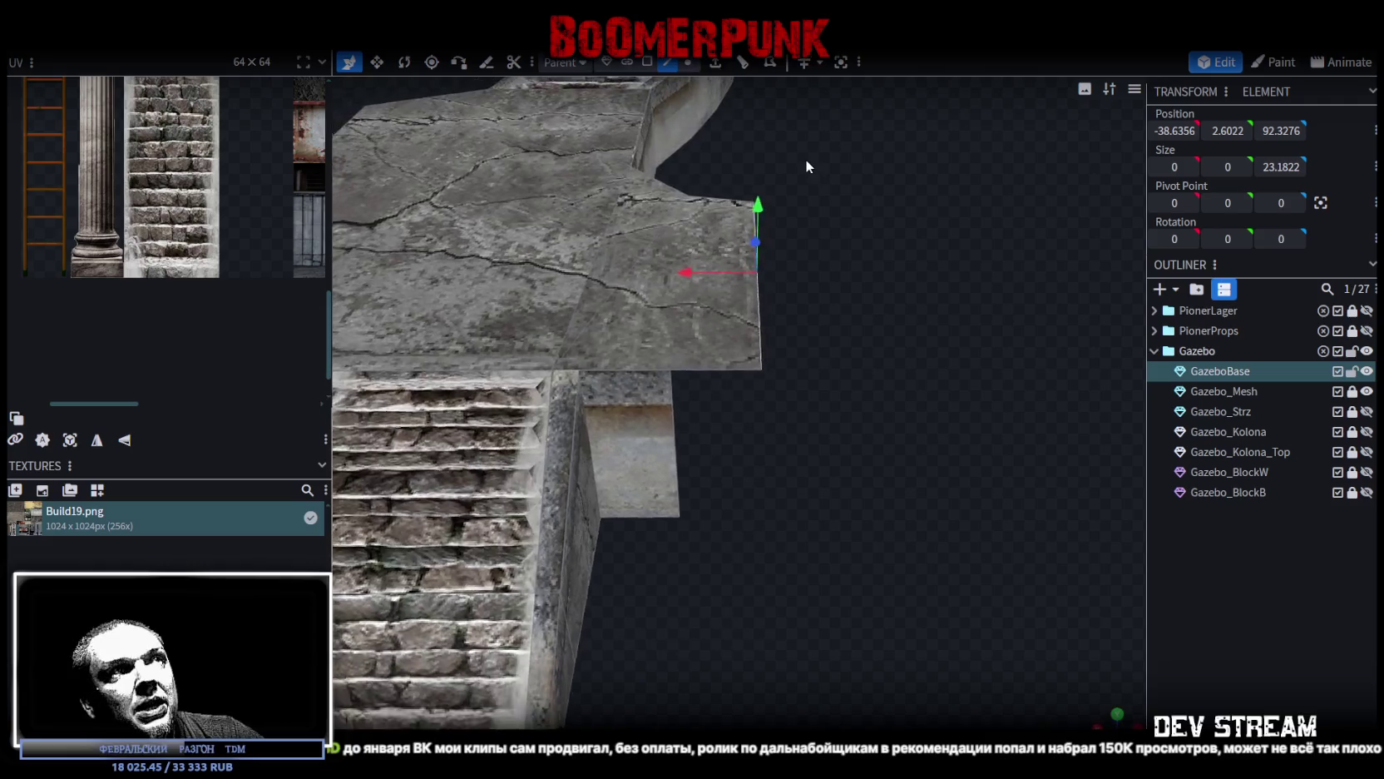
click(1173, 131)
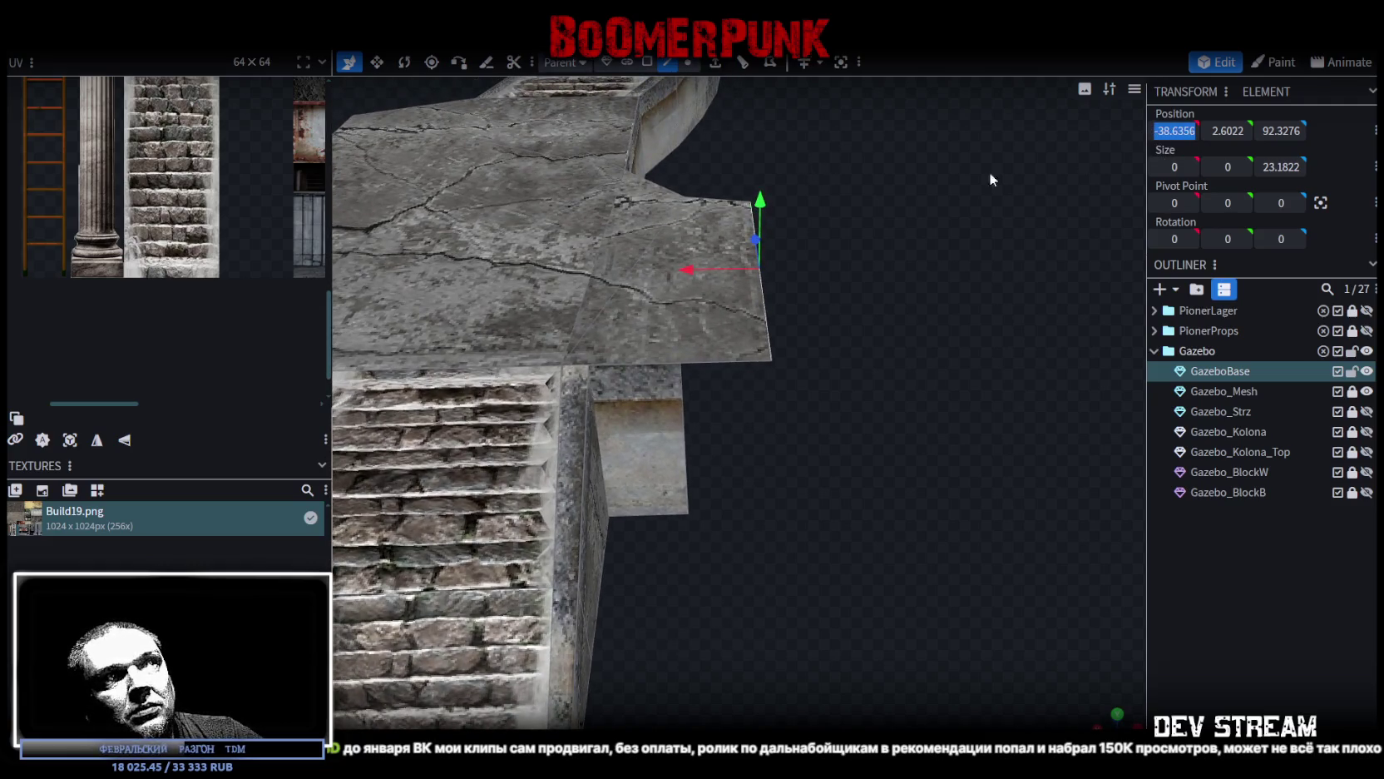
scroll(924, 216, up, 2)
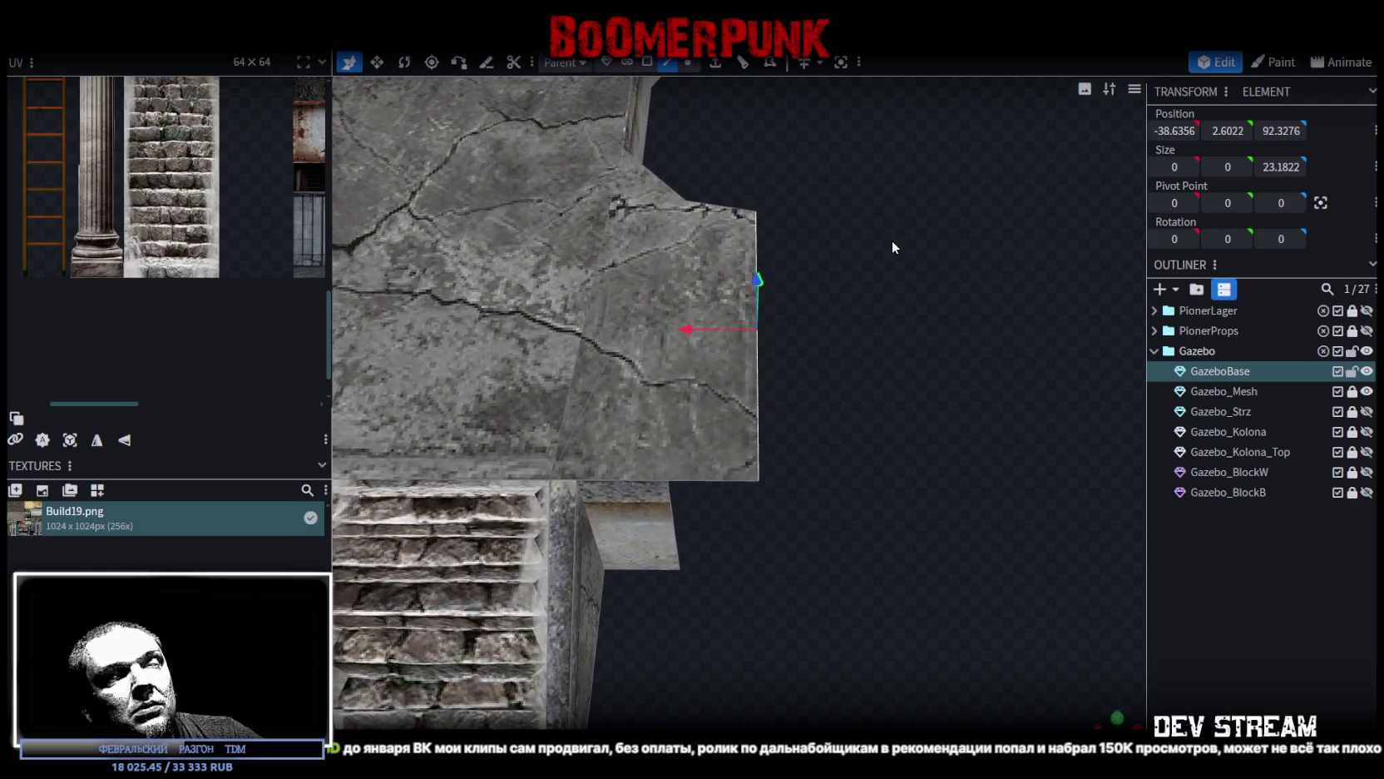
Step: Extrude the slab edge 2 units in the X- direction
click(717, 67)
click(764, 718)
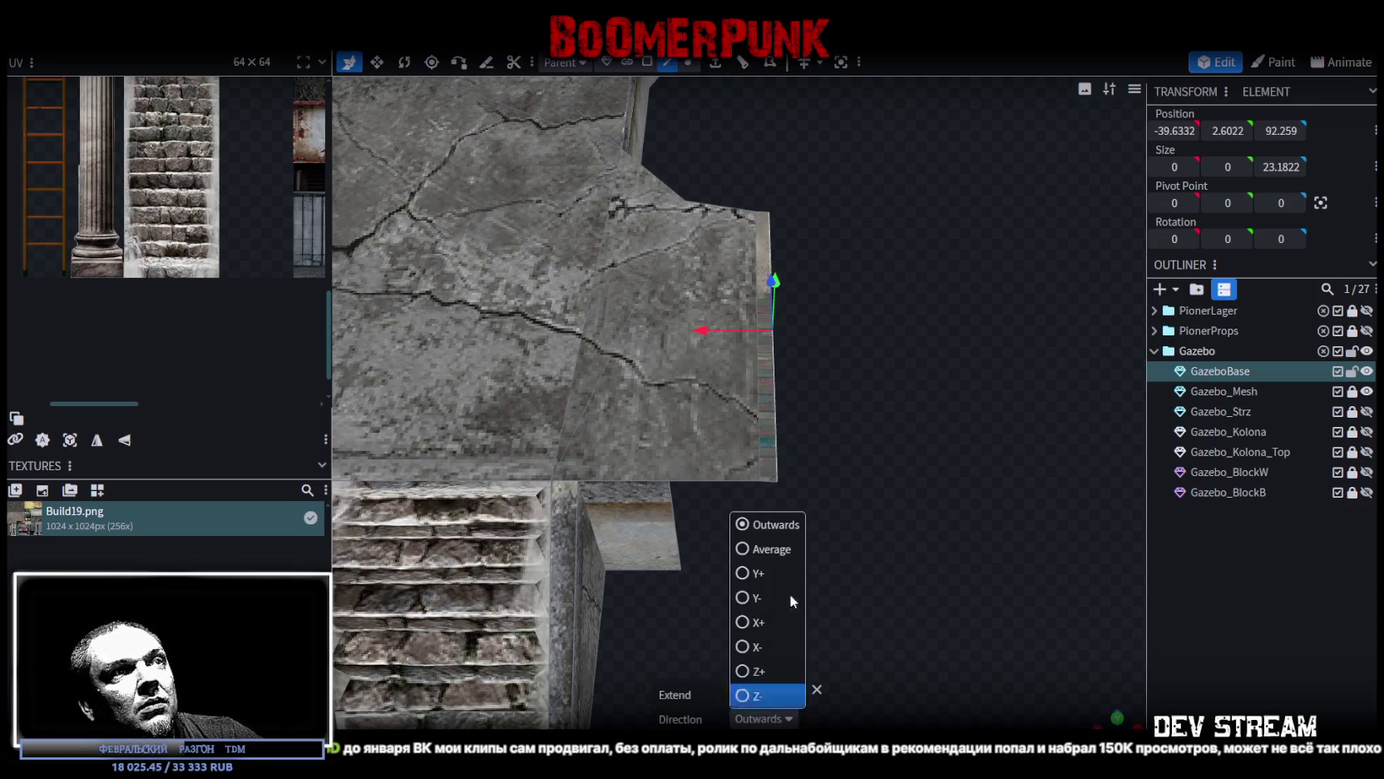
click(749, 622)
click(771, 715)
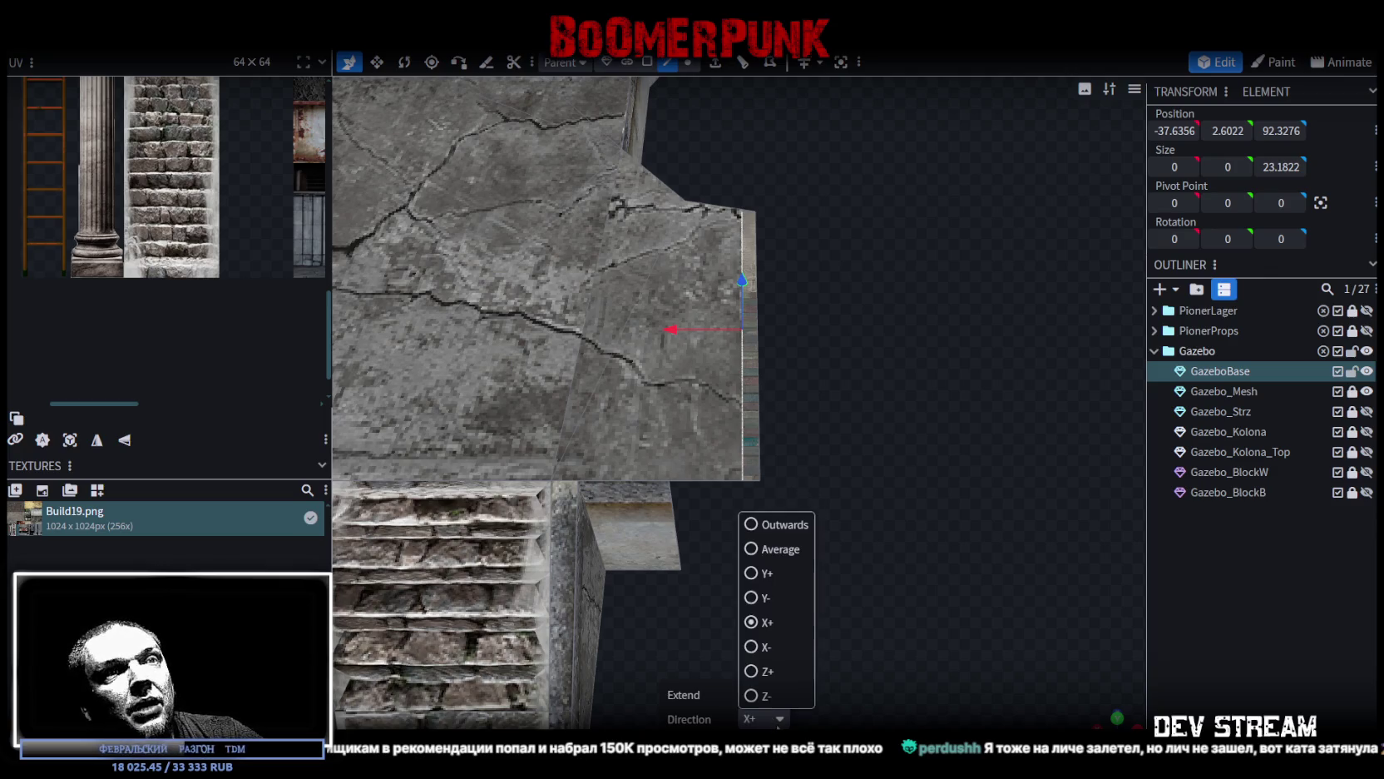
click(753, 647)
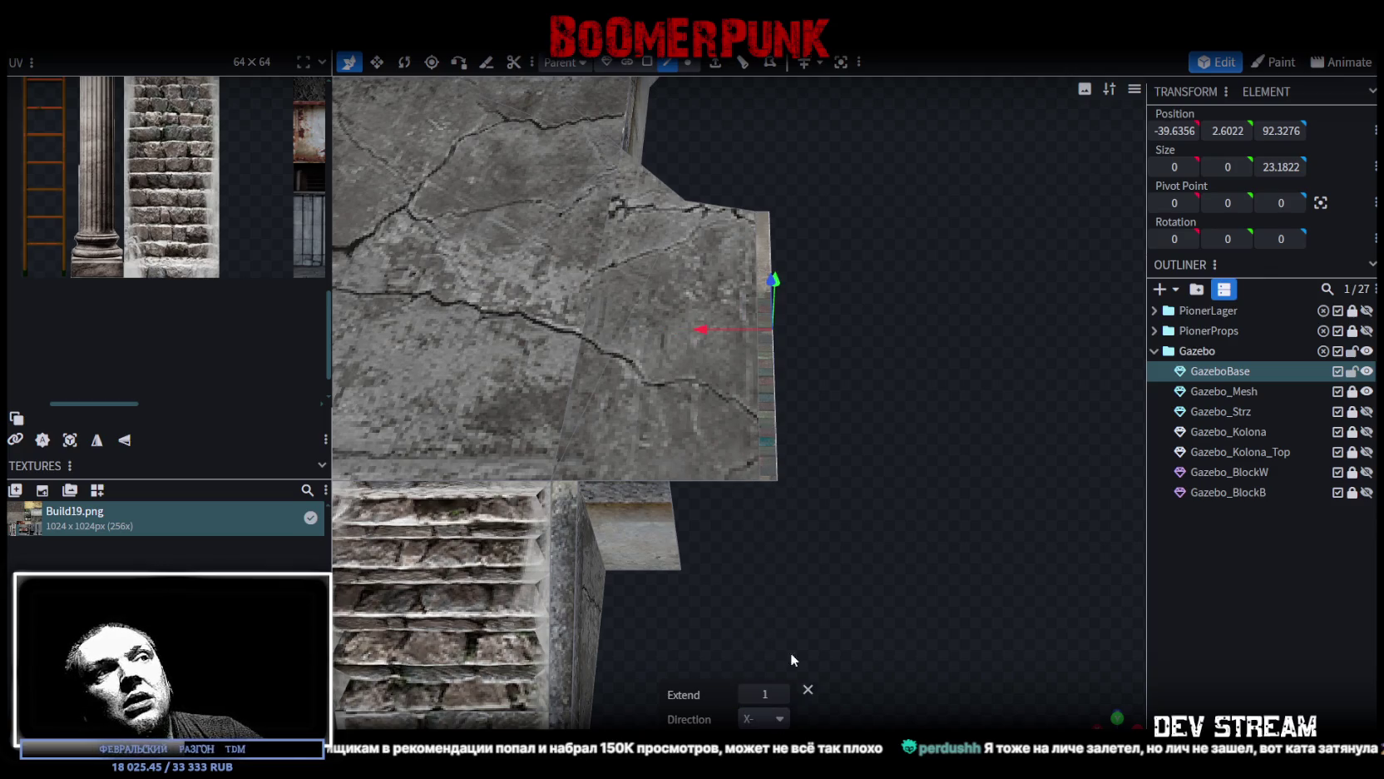
click(784, 694)
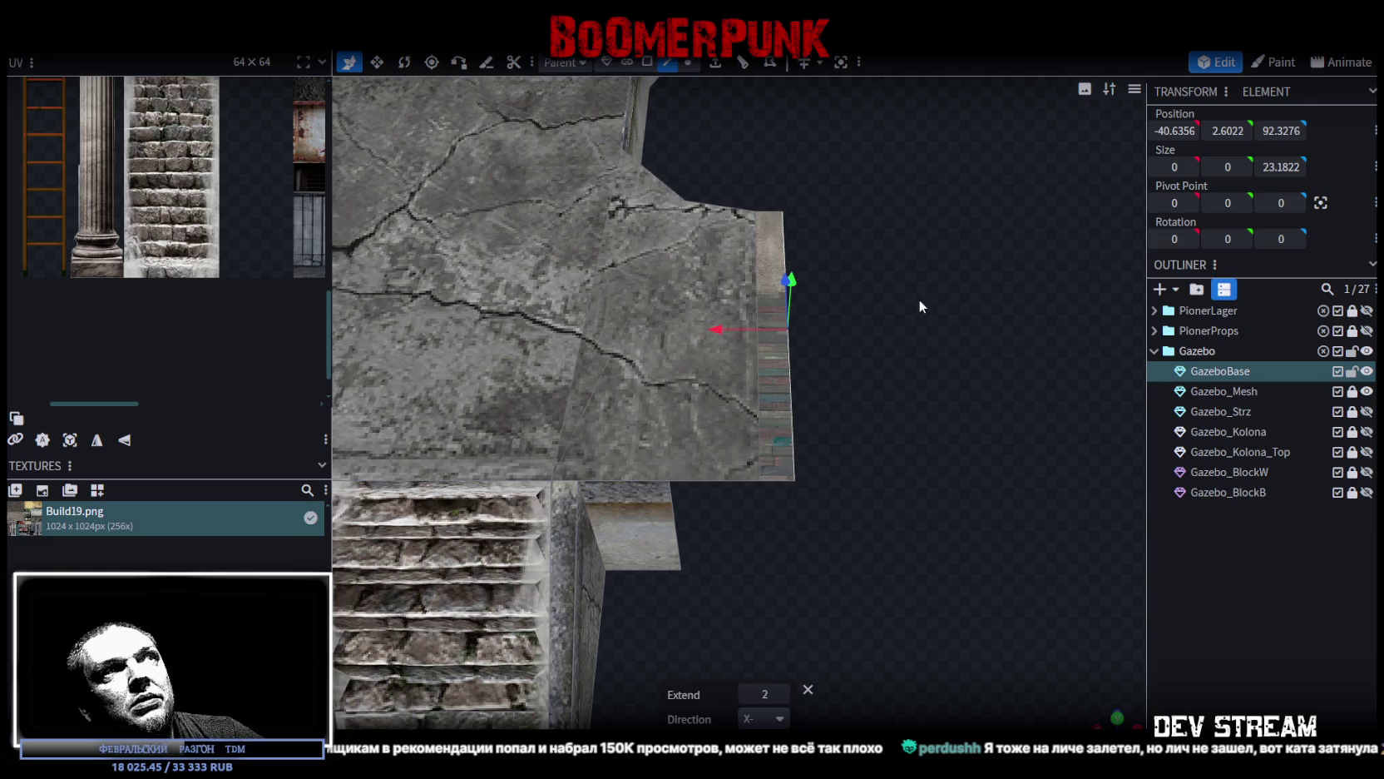
Step: Set the extruded selection's X position to -41
click(1175, 130)
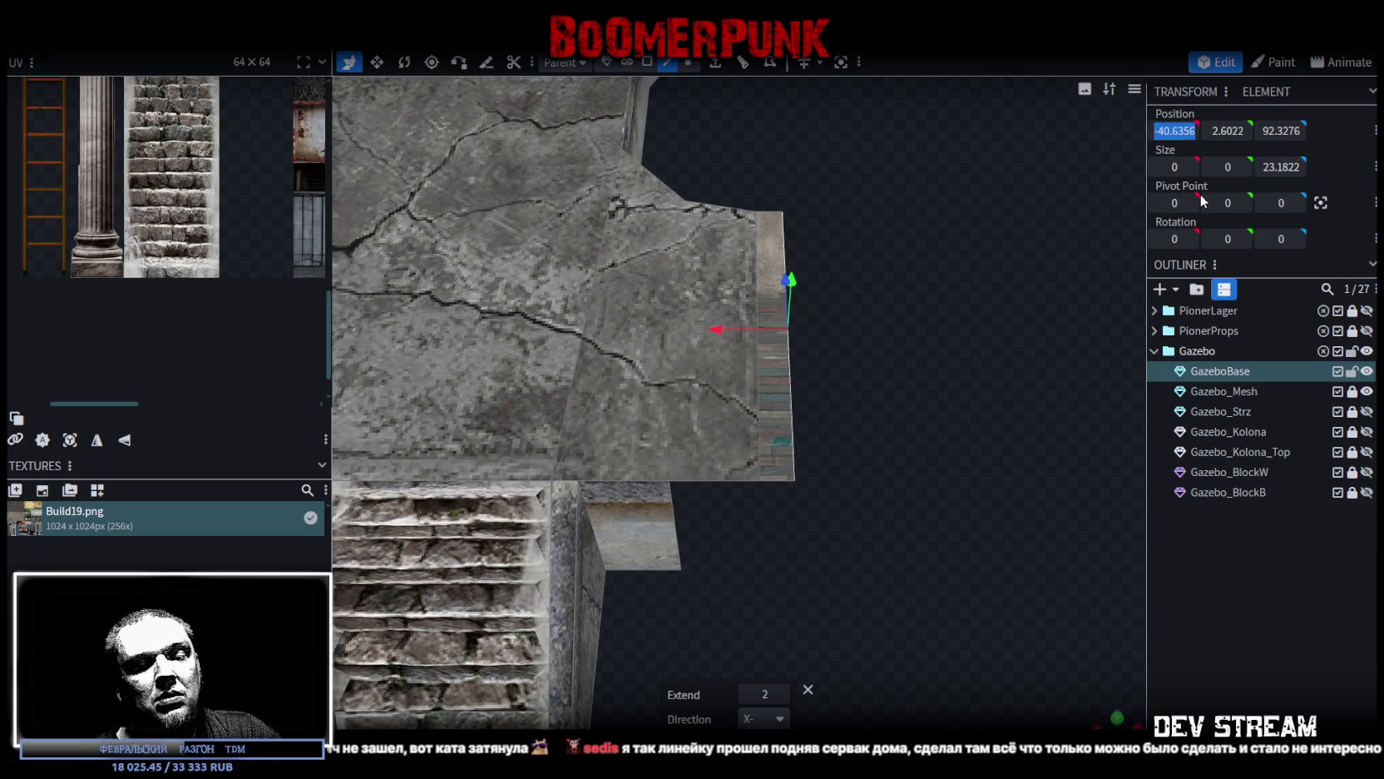
text(041)
key(Return)
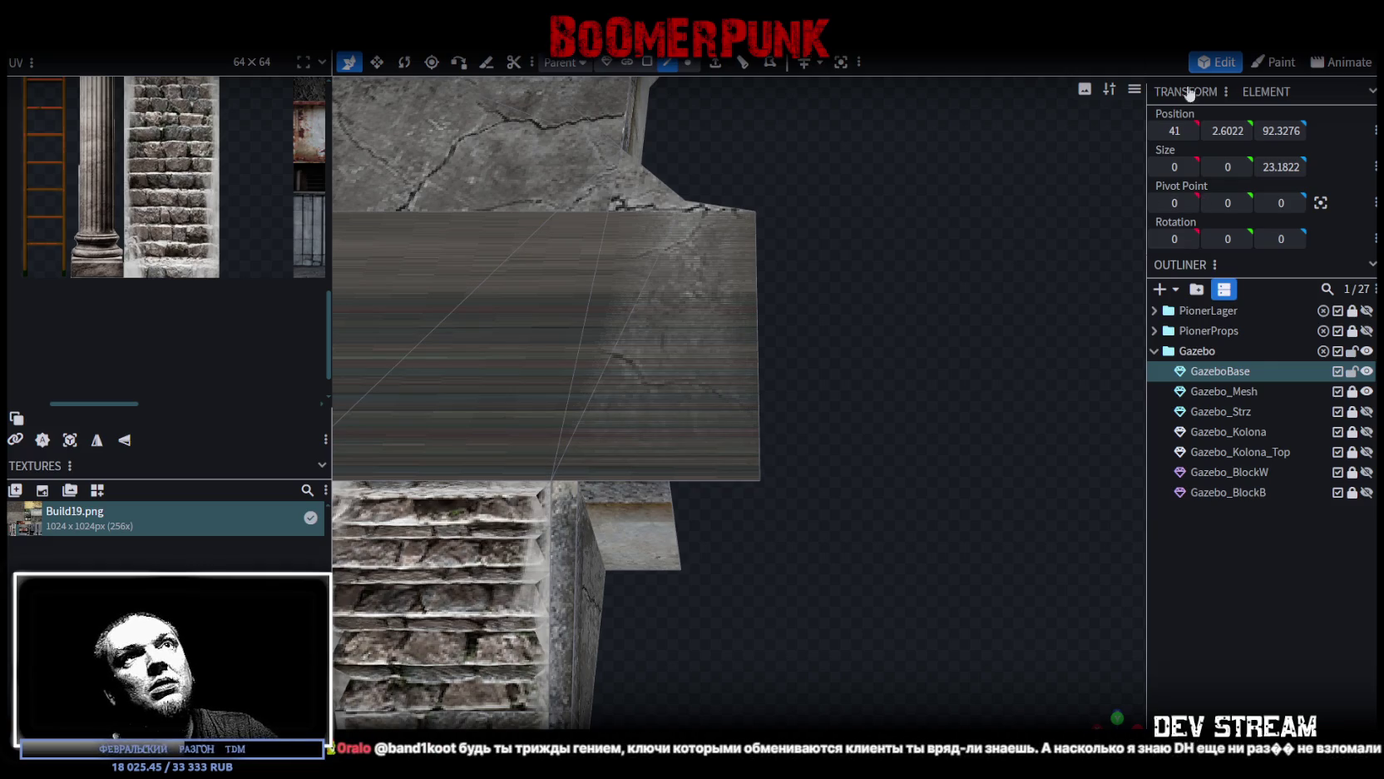
click(1171, 132)
text(-41)
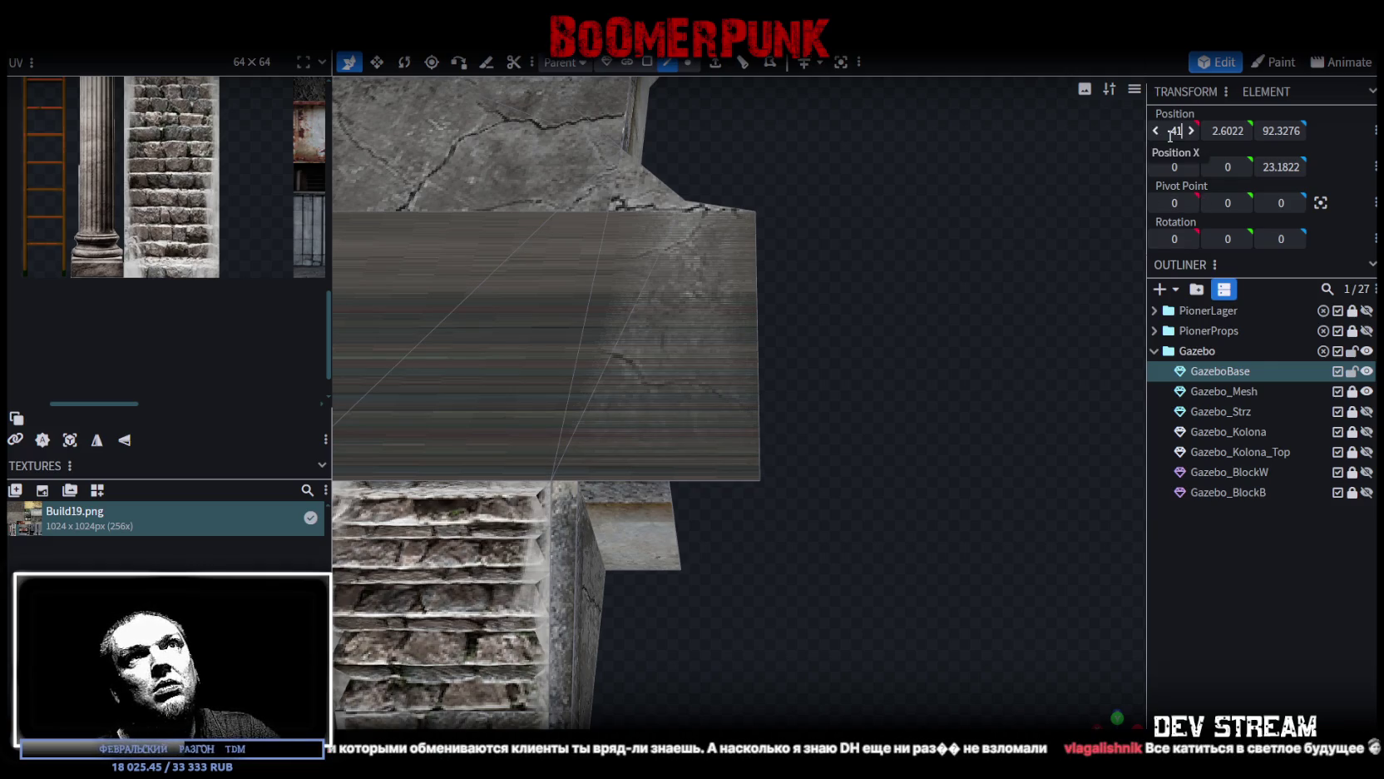
key(Return)
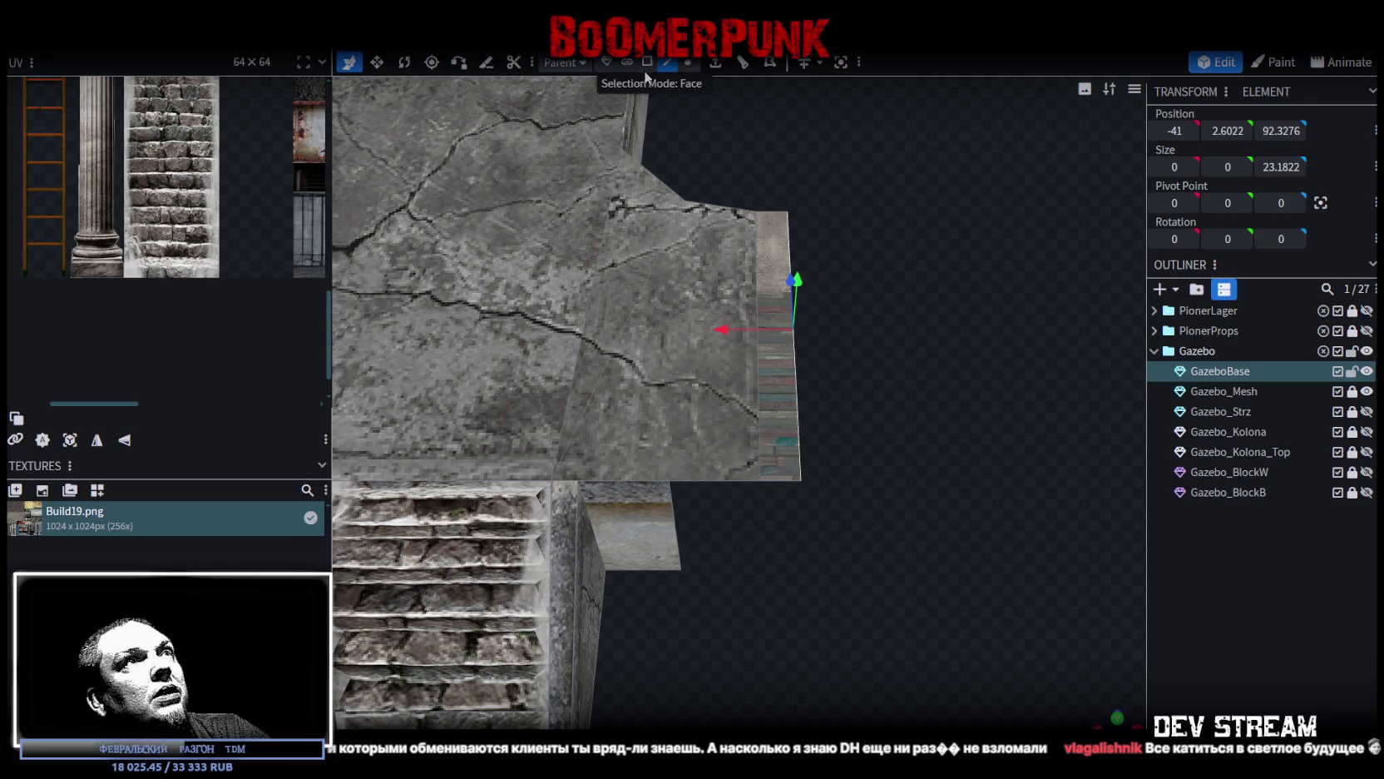
click(715, 62)
Step: Extrude the platform edge by 2 and split the long strip into its own GazeboBase_selection mesh
click(792, 693)
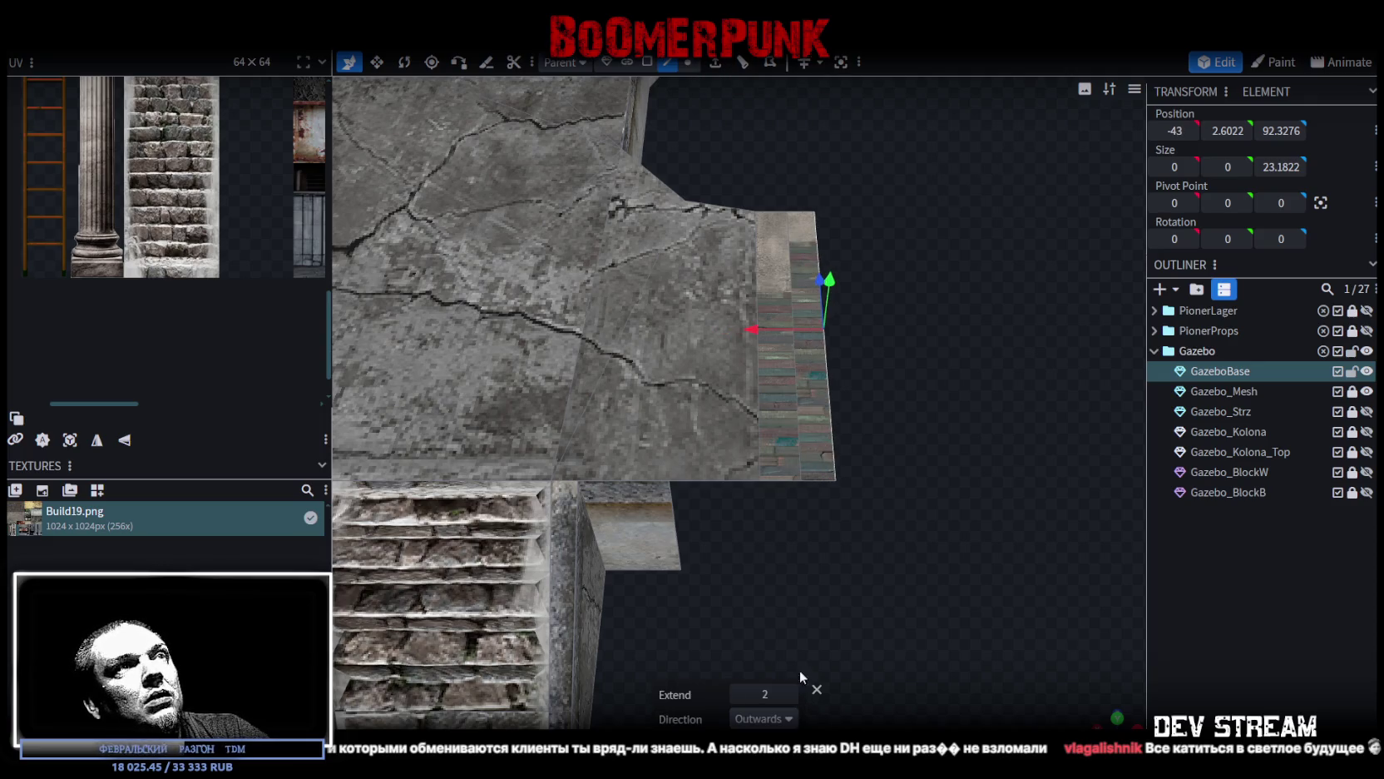
click(647, 63)
click(775, 451)
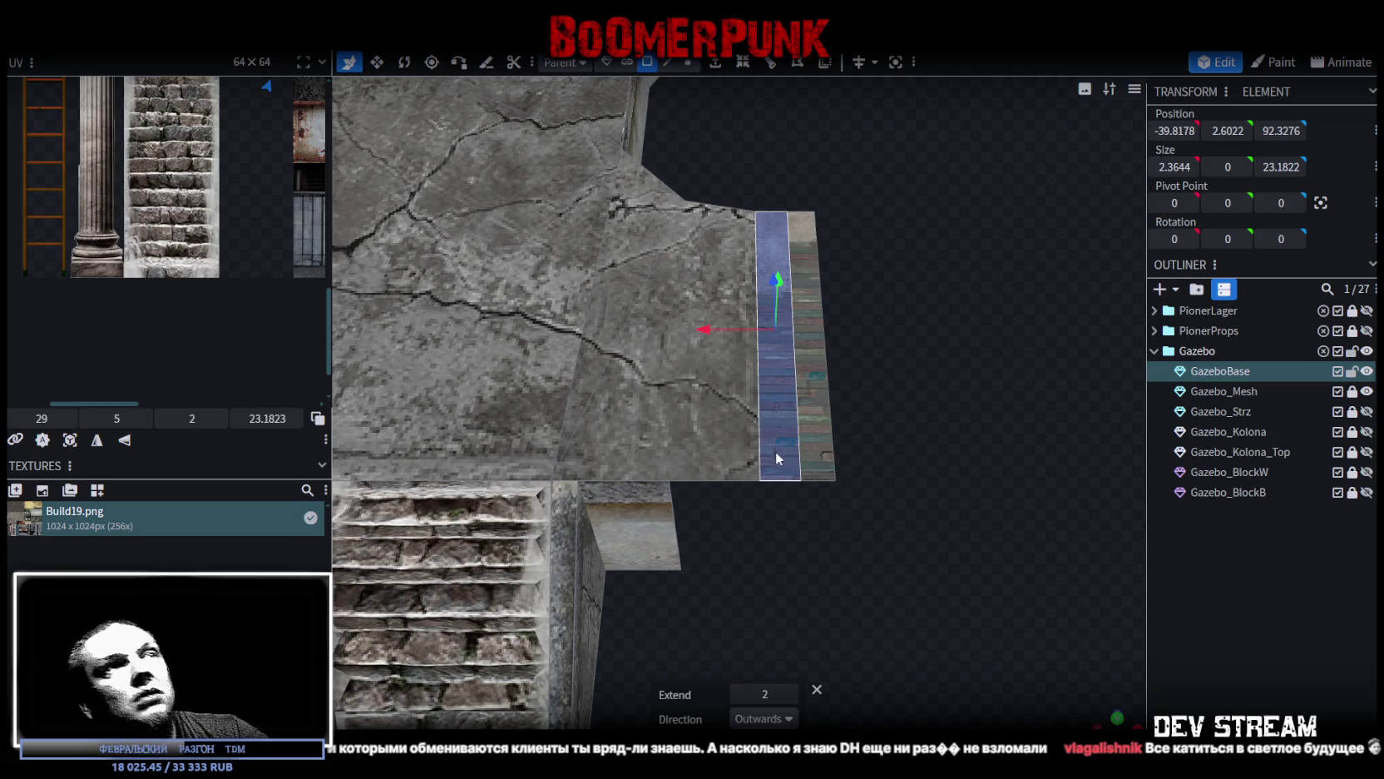
mouse_move(806, 449)
mouse_down()
mouse_move(793, 401)
mouse_move(720, 408)
mouse_up()
click(720, 407)
right_click(734, 397)
mouse_move(790, 403)
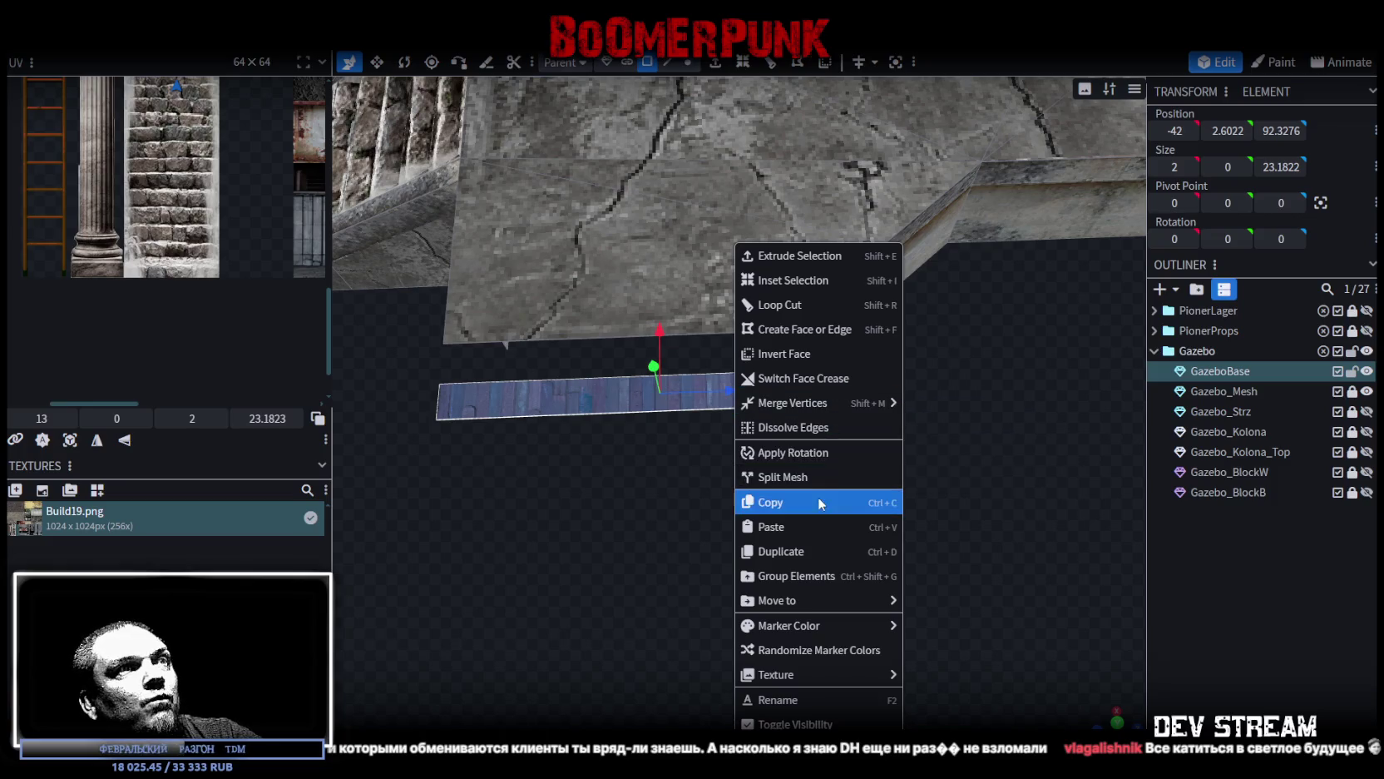
click(795, 477)
mouse_move(799, 478)
mouse_down()
mouse_move(900, 466)
mouse_move(846, 456)
mouse_up()
Step: Shorten the GazeboBase_selection strip's depth to 13.18
key(v)
drag(741, 409, 636, 425)
mouse_move(844, 582)
mouse_down()
mouse_move(1024, 486)
mouse_move(899, 535)
mouse_move(917, 481)
mouse_up()
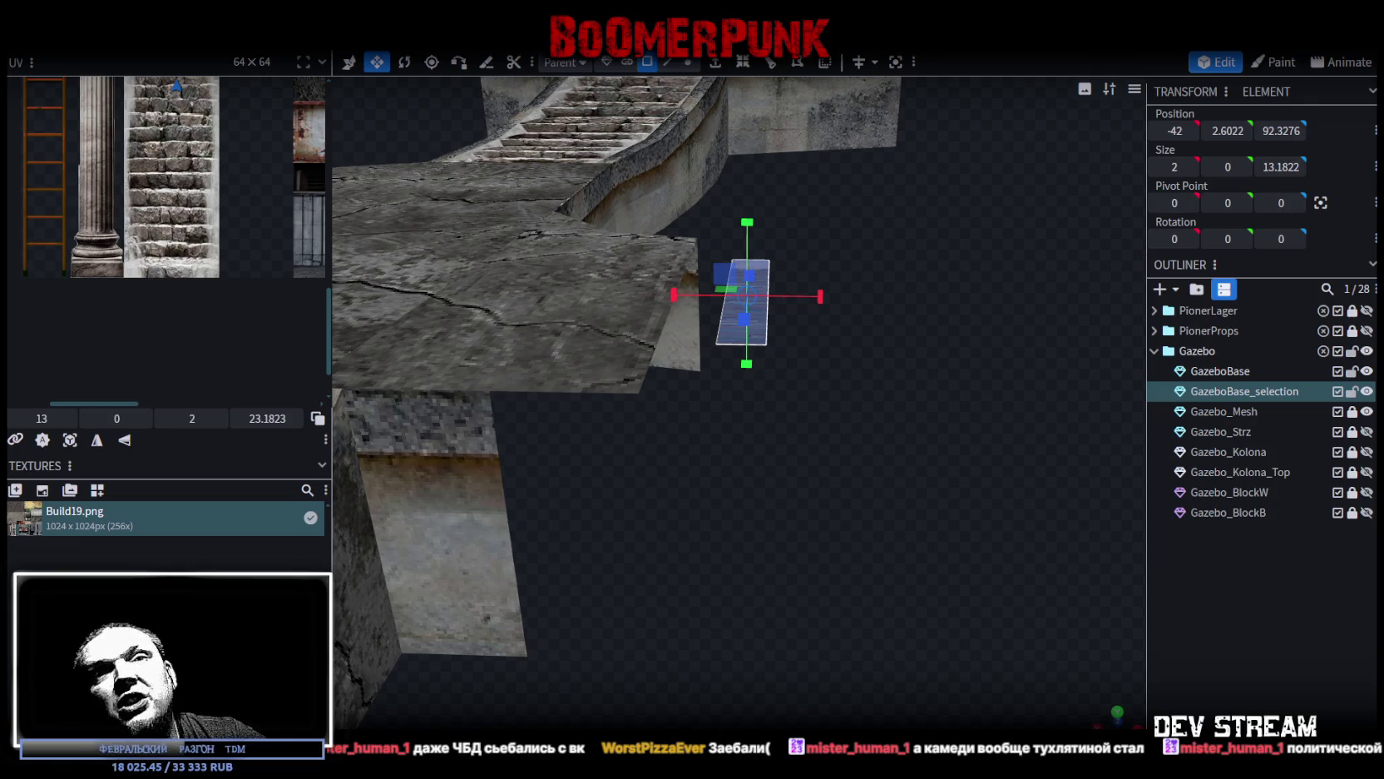
Step: Orbit the viewport to a new angle on the GazeboBase_selection strip
mouse_move(940, 499)
mouse_down()
mouse_move(734, 590)
mouse_move(792, 586)
mouse_move(852, 548)
mouse_move(921, 538)
mouse_up()
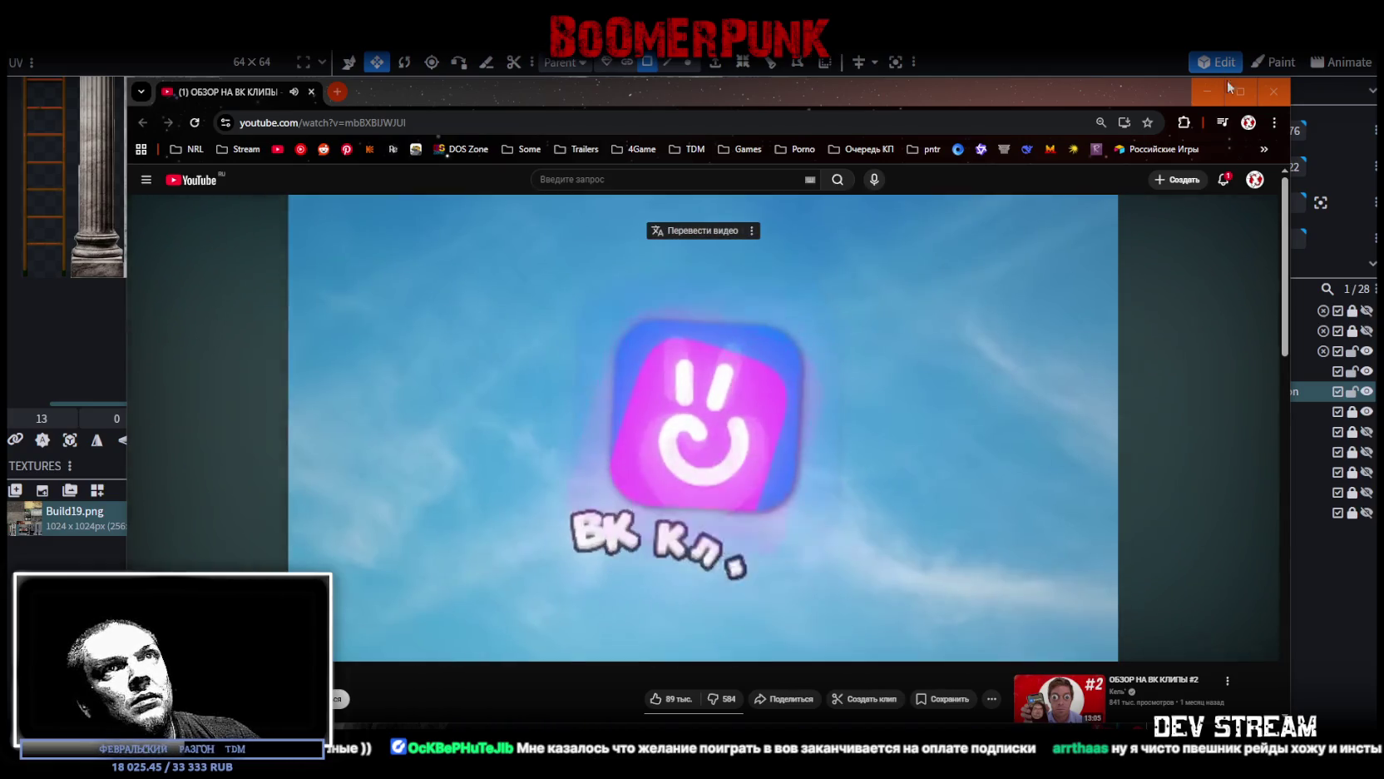
Step: Maximize the browser window and pause the YouTube video on the kitchen clip
click(1240, 92)
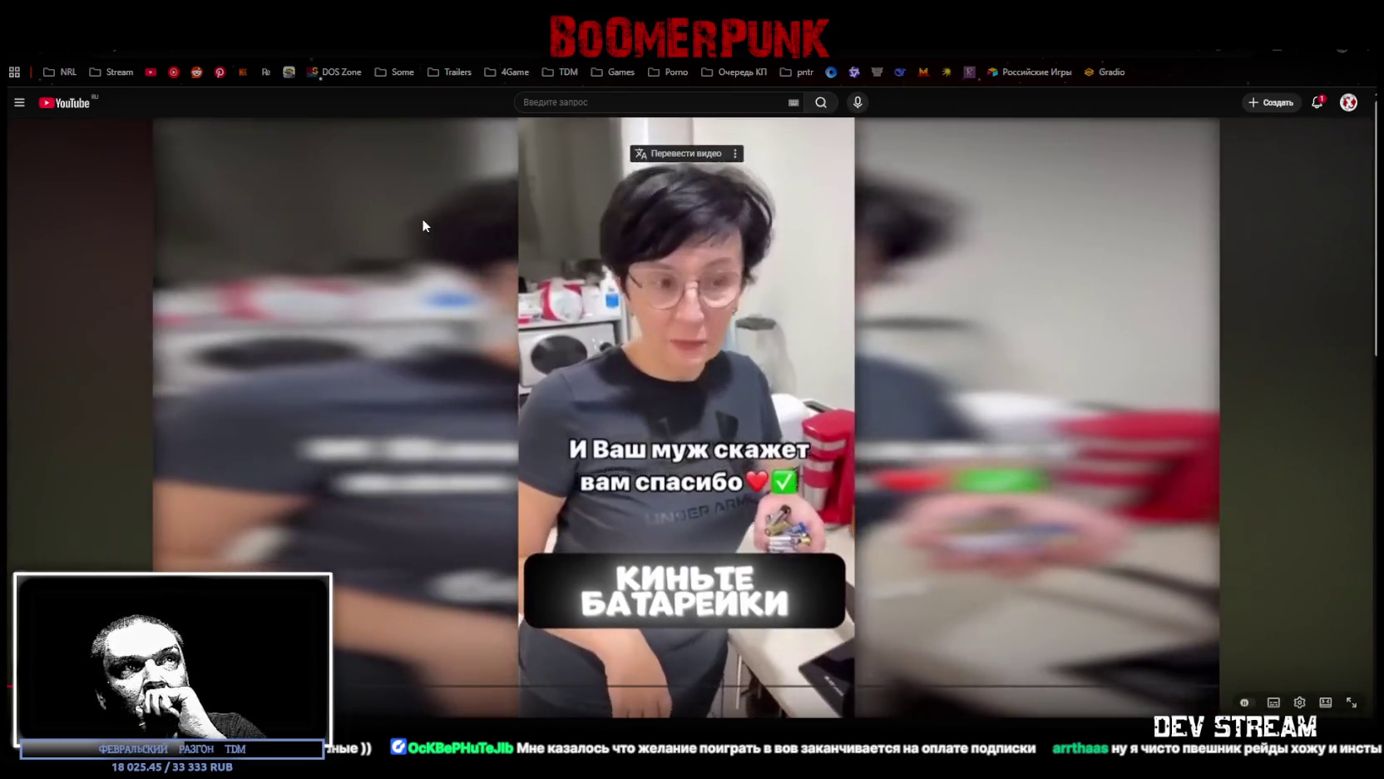
click(484, 327)
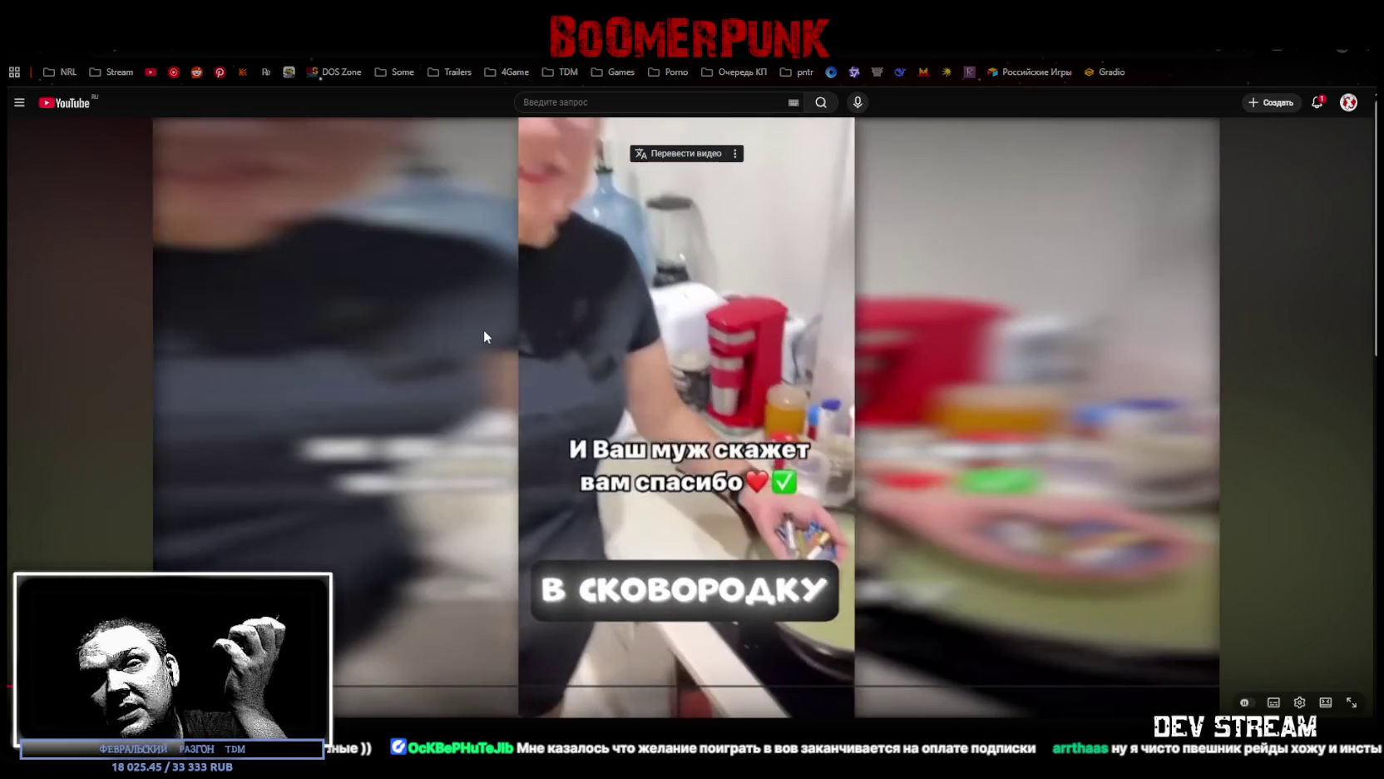
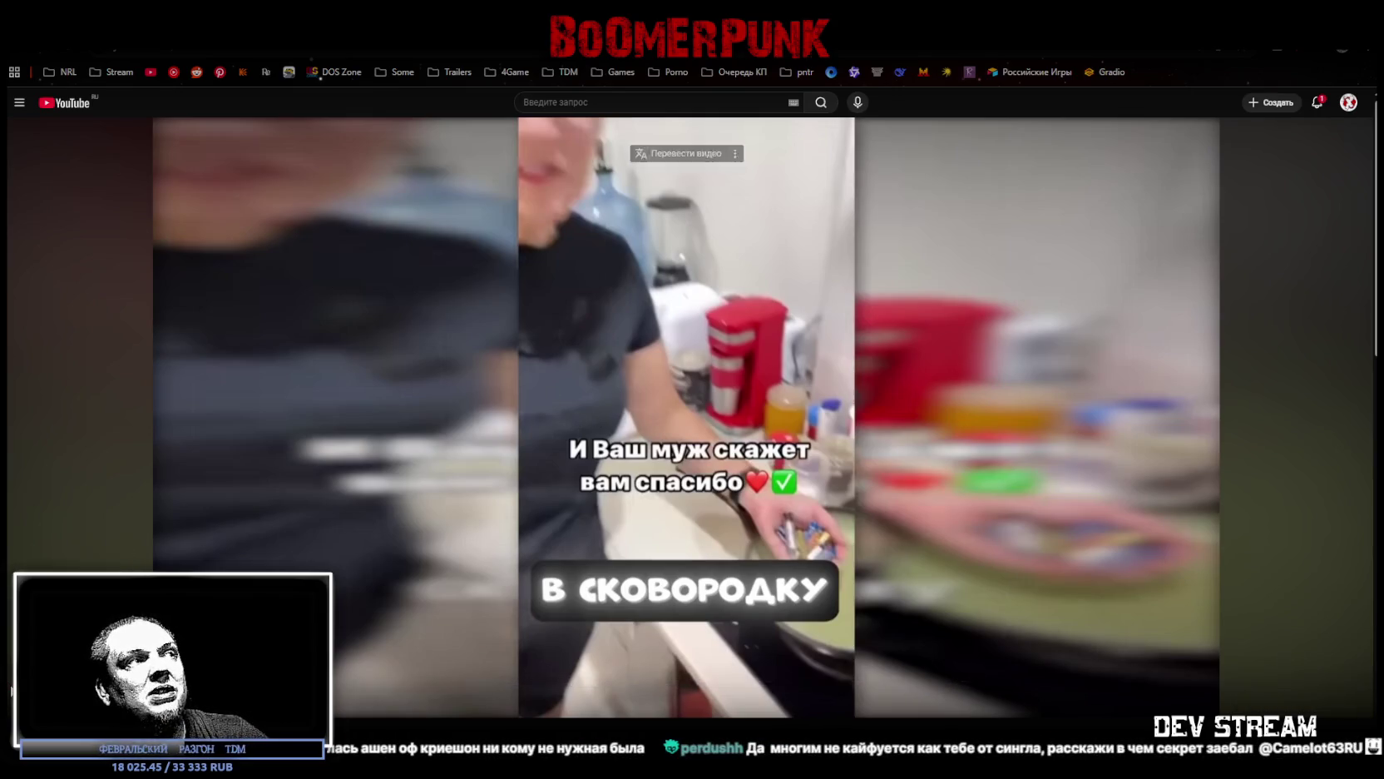
Step: Seek the YouTube video to a different moment, then bring the Twitch channel window forward
drag(11, 690, 8, 688)
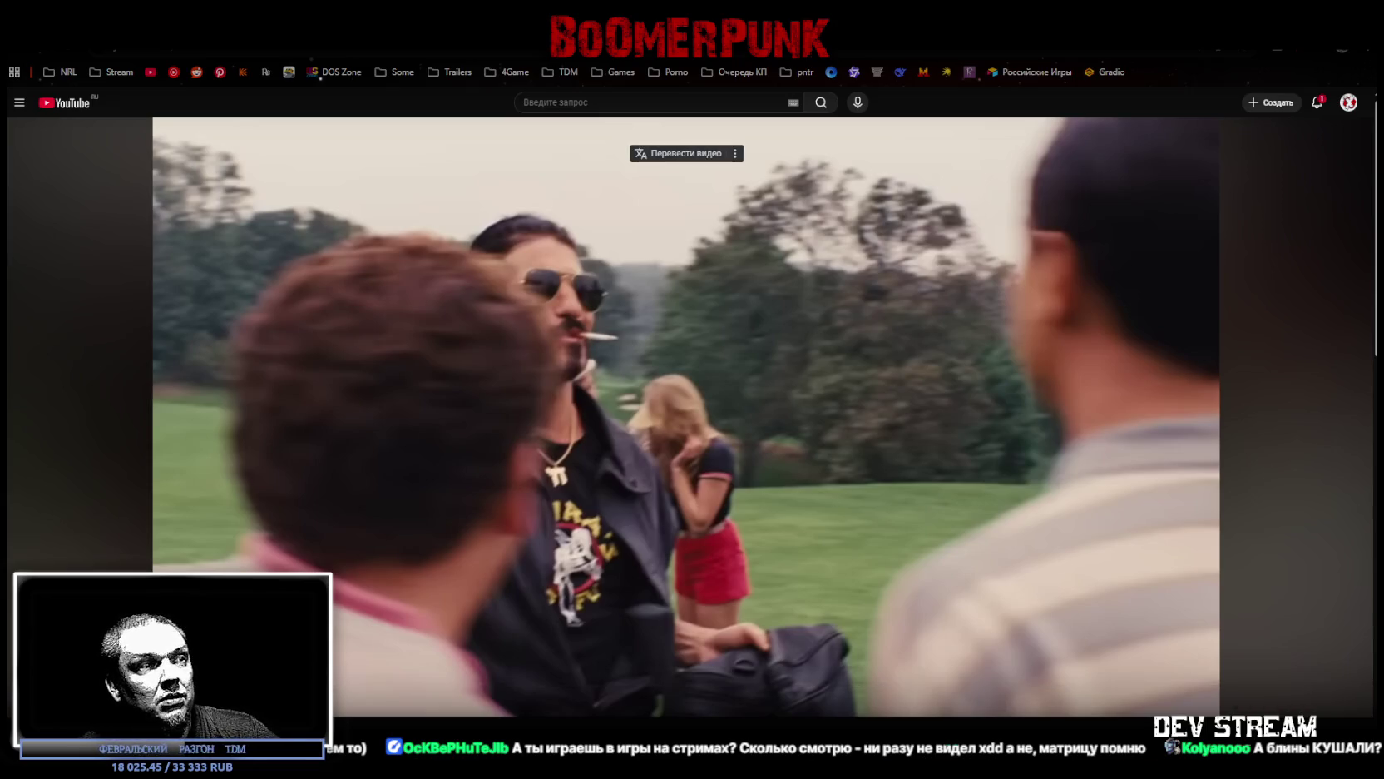
key(alt+Tab)
Step: Open the channel's streams spreadsheet from the Twitch panels, then its ПРОЙДЕННЫЕ ИГРЫ YouTube playlist link
scroll(691, 302, down, 6)
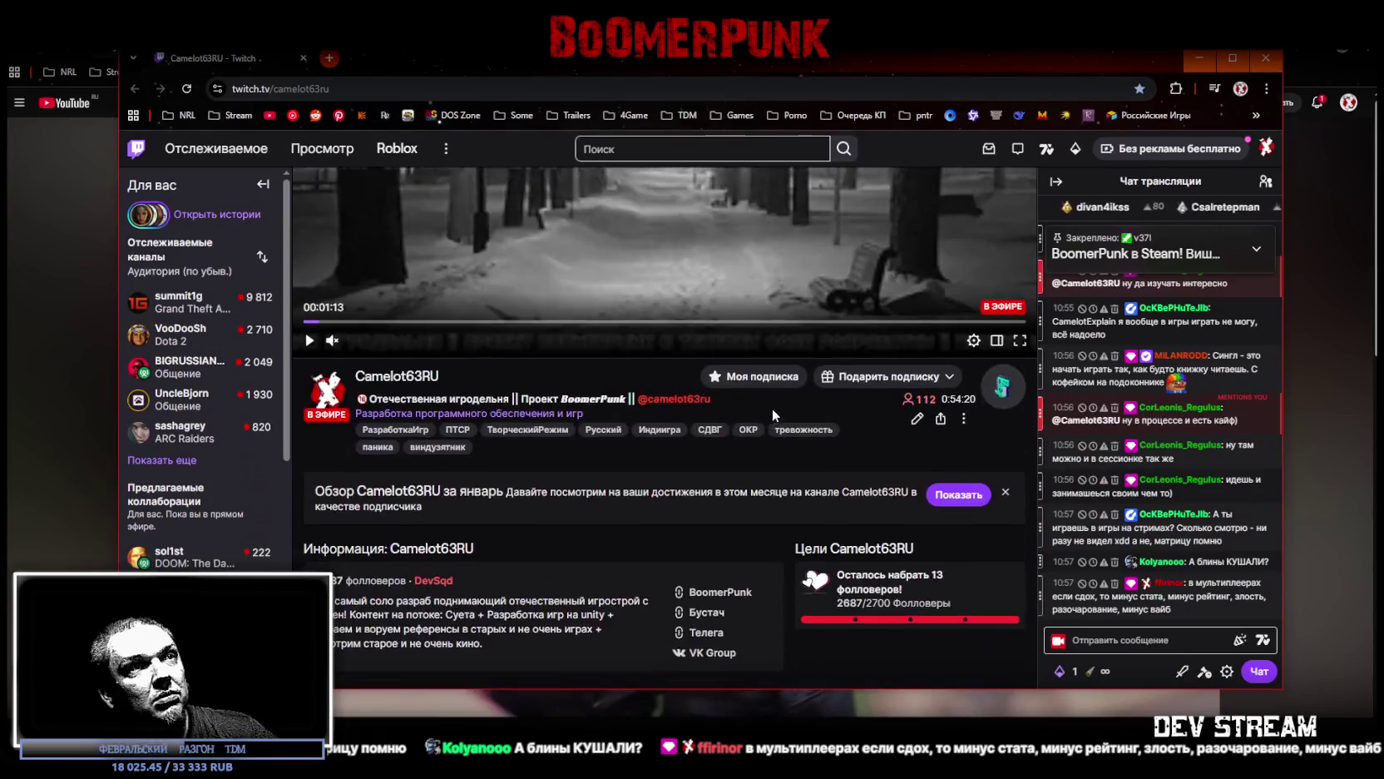
scroll(696, 322, down, 5)
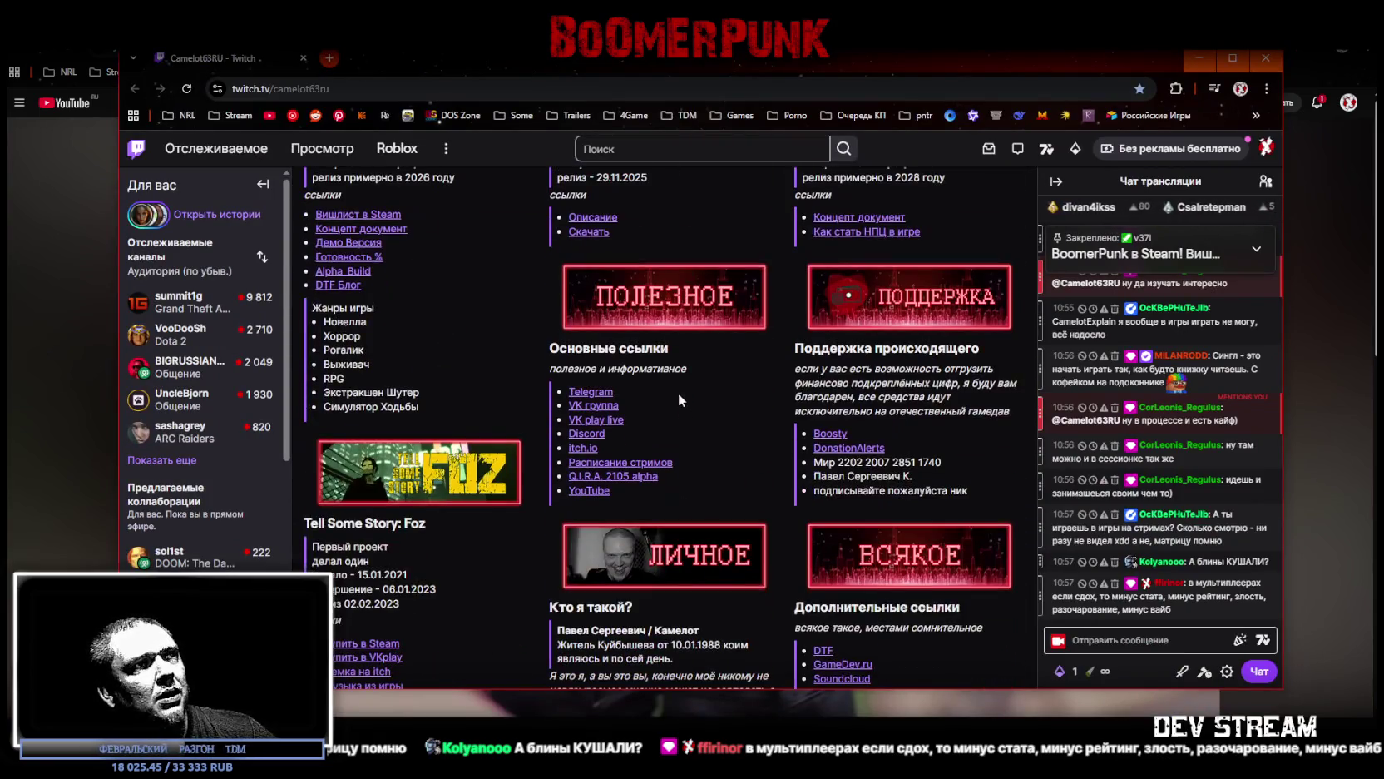
middle_click(620, 462)
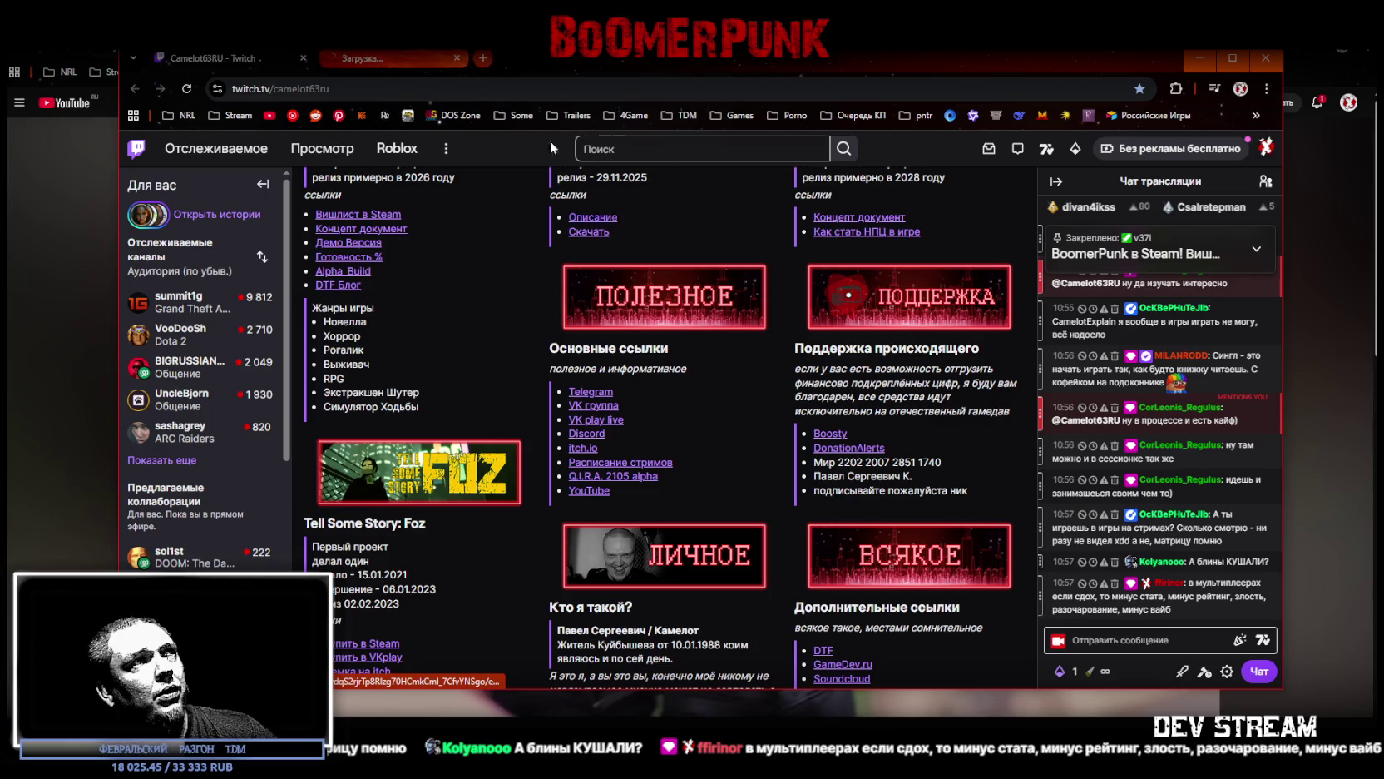
click(411, 61)
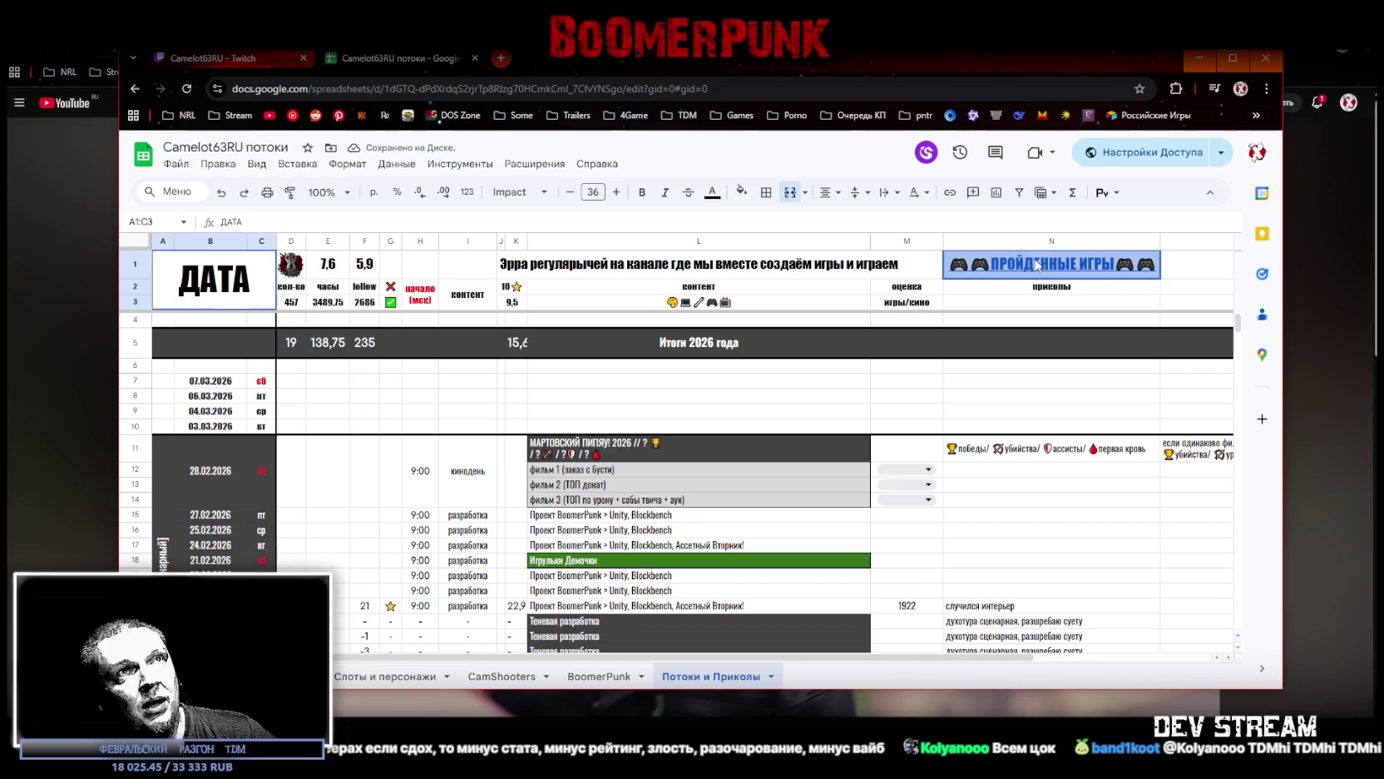
click(1030, 271)
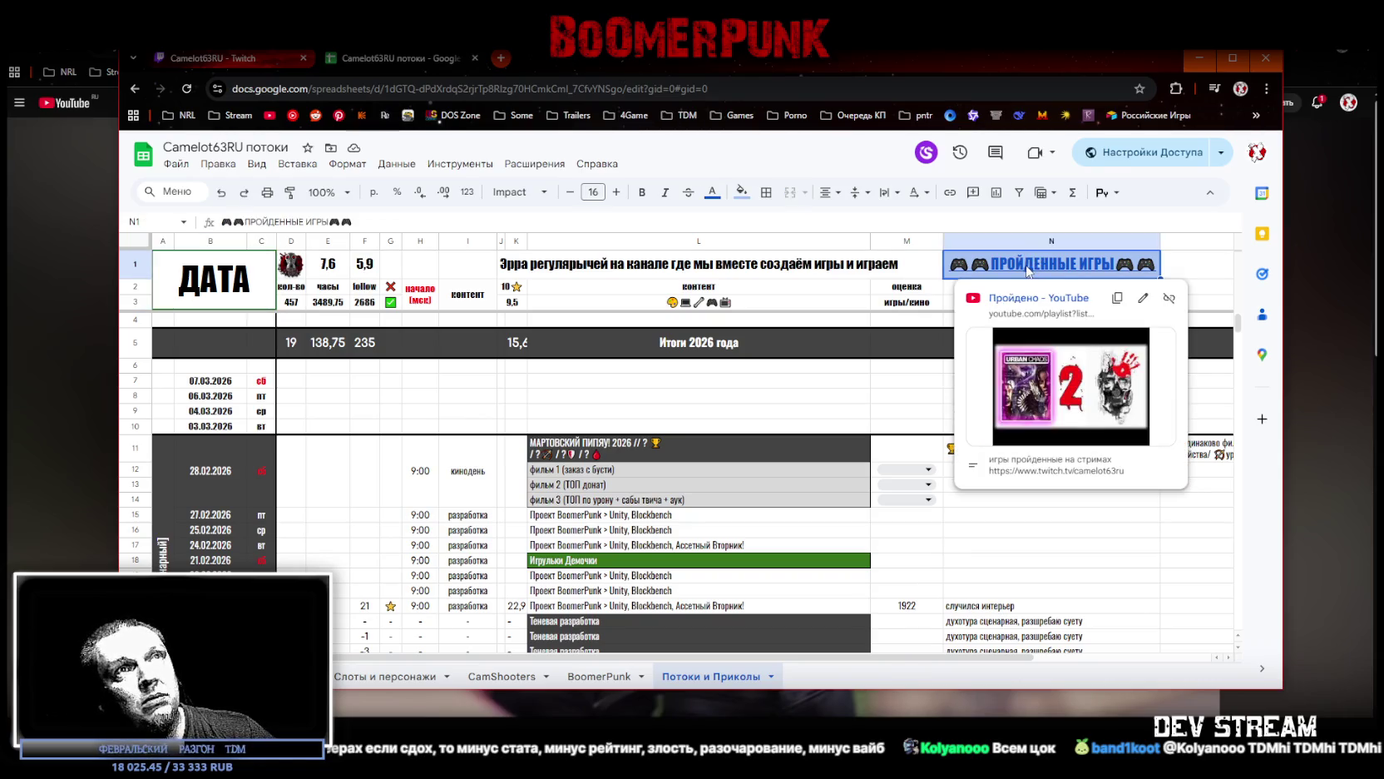
click(1030, 299)
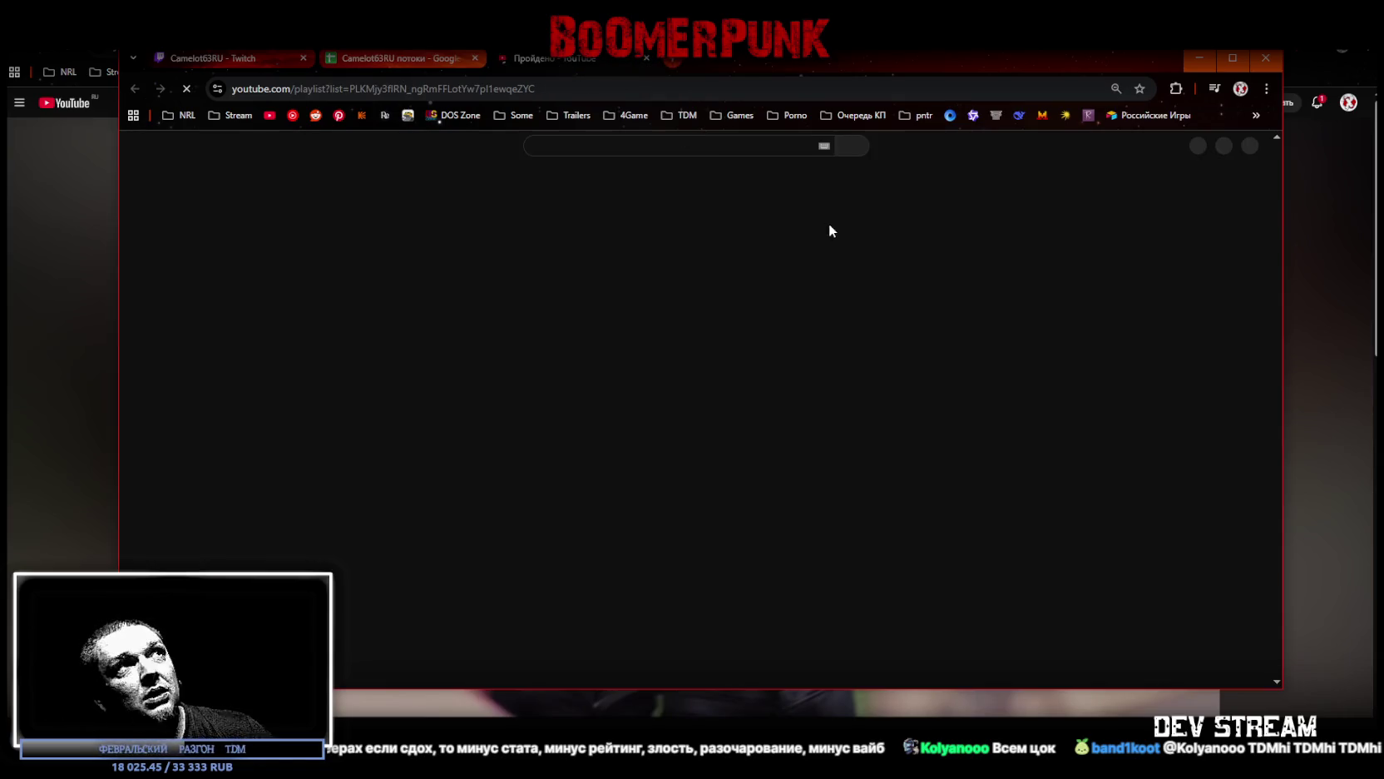
Step: Scroll the Пройдено playlist down to its last entry, then back up slightly
scroll(681, 368, down, 6)
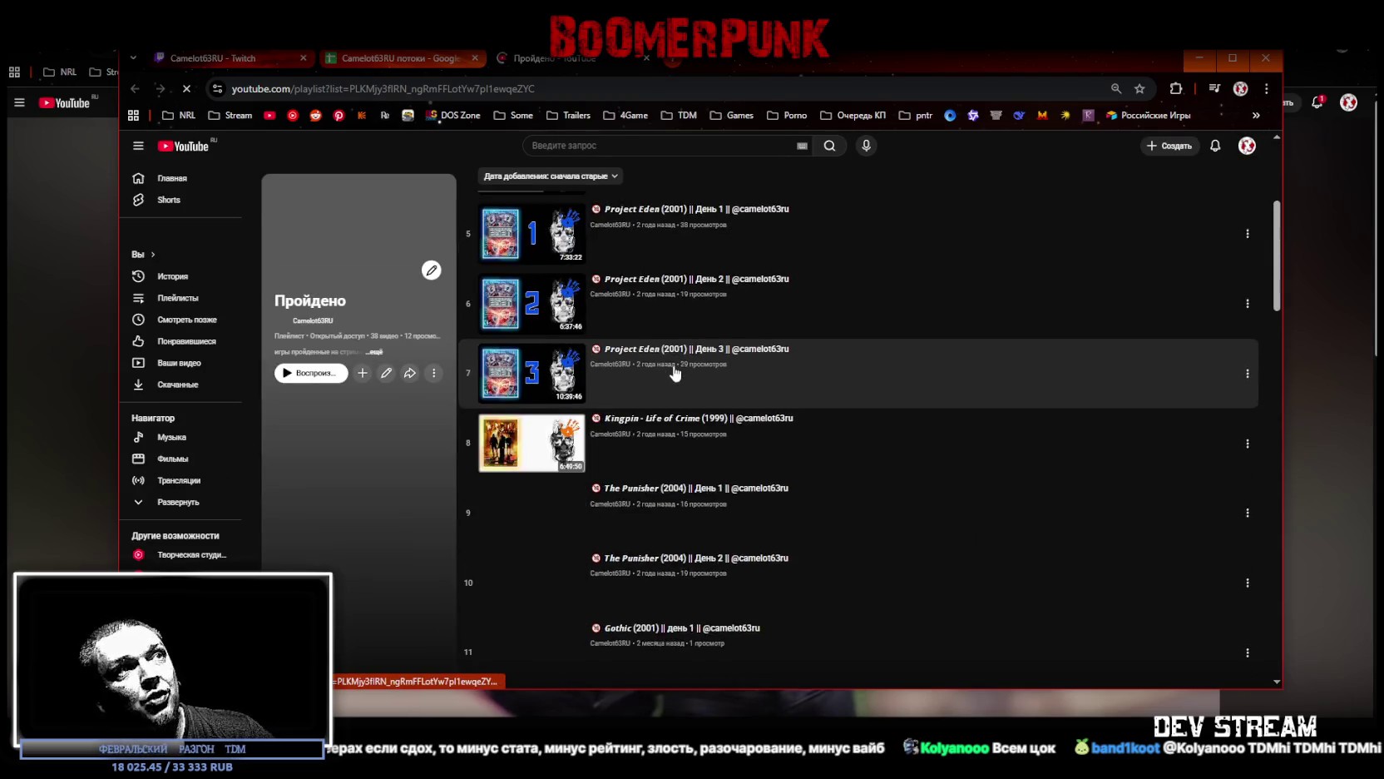
scroll(681, 369, down, 16)
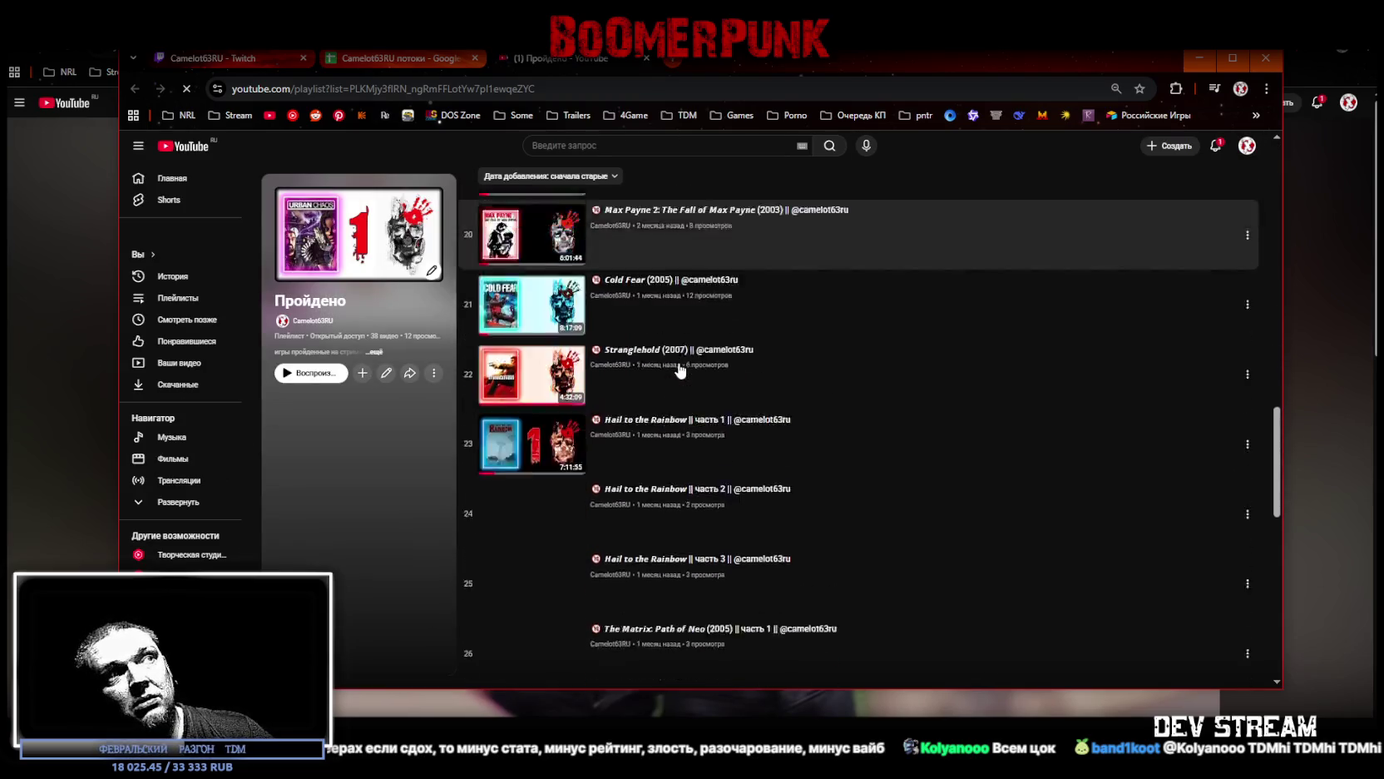
scroll(680, 370, down, 4)
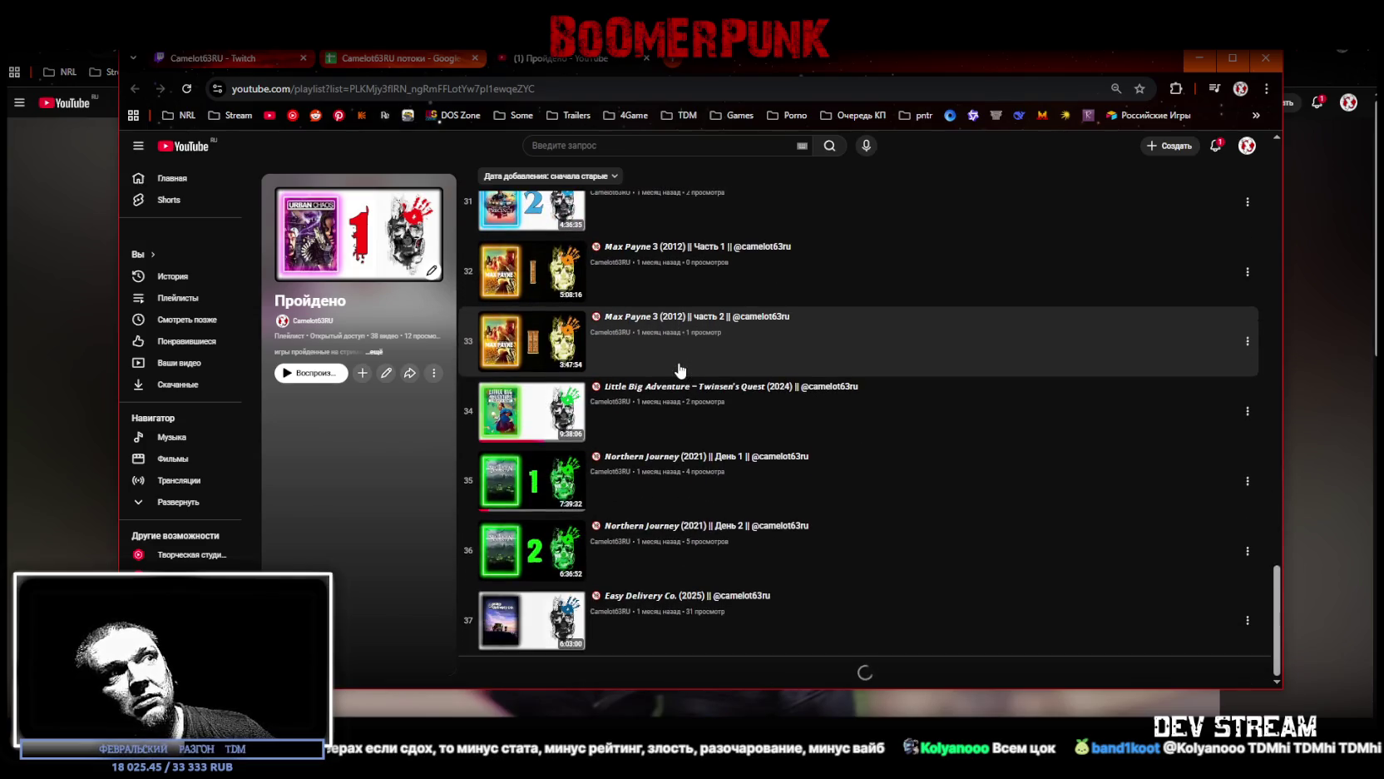
scroll(686, 371, up, 16)
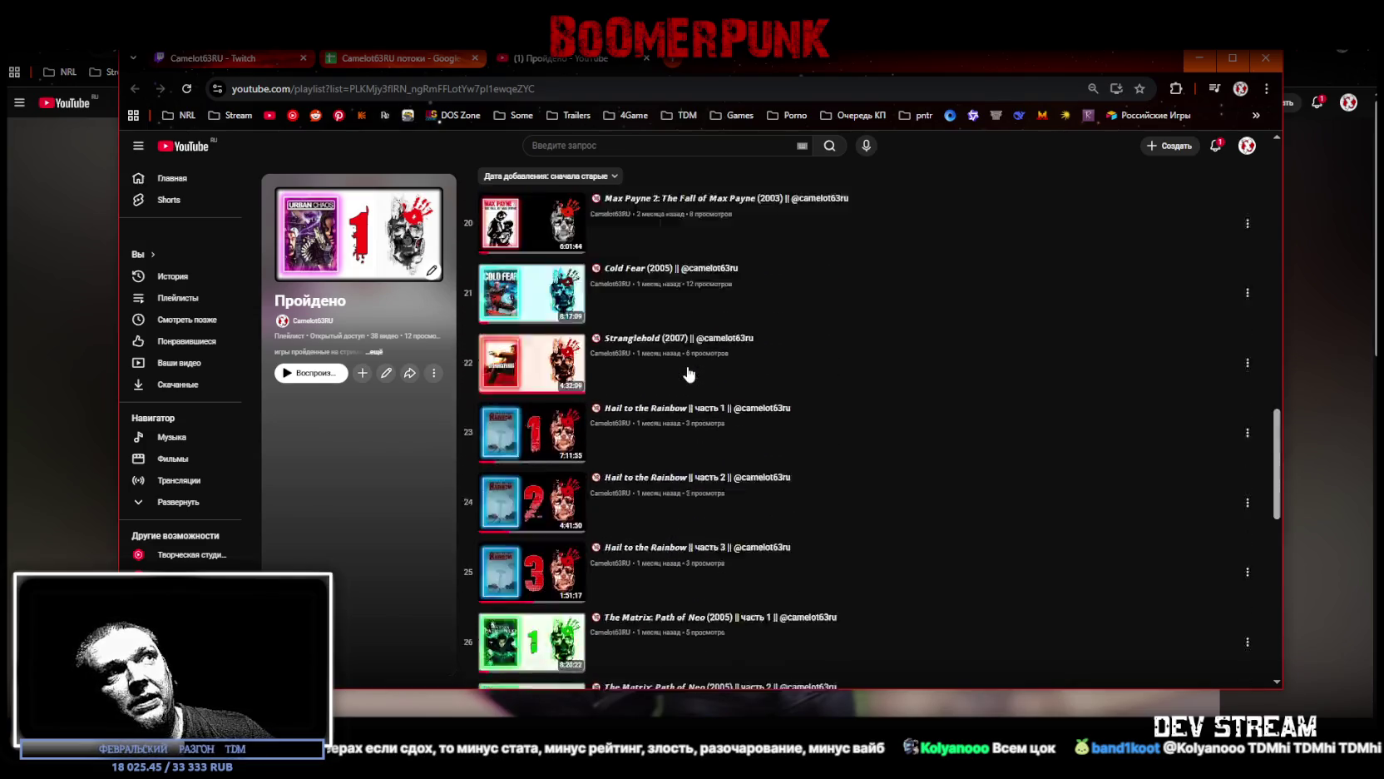
Step: Close the YouTube playlist tab and return to the 'Camelot63RU потоки' spreadsheet
click(646, 58)
scroll(706, 471, down, 8)
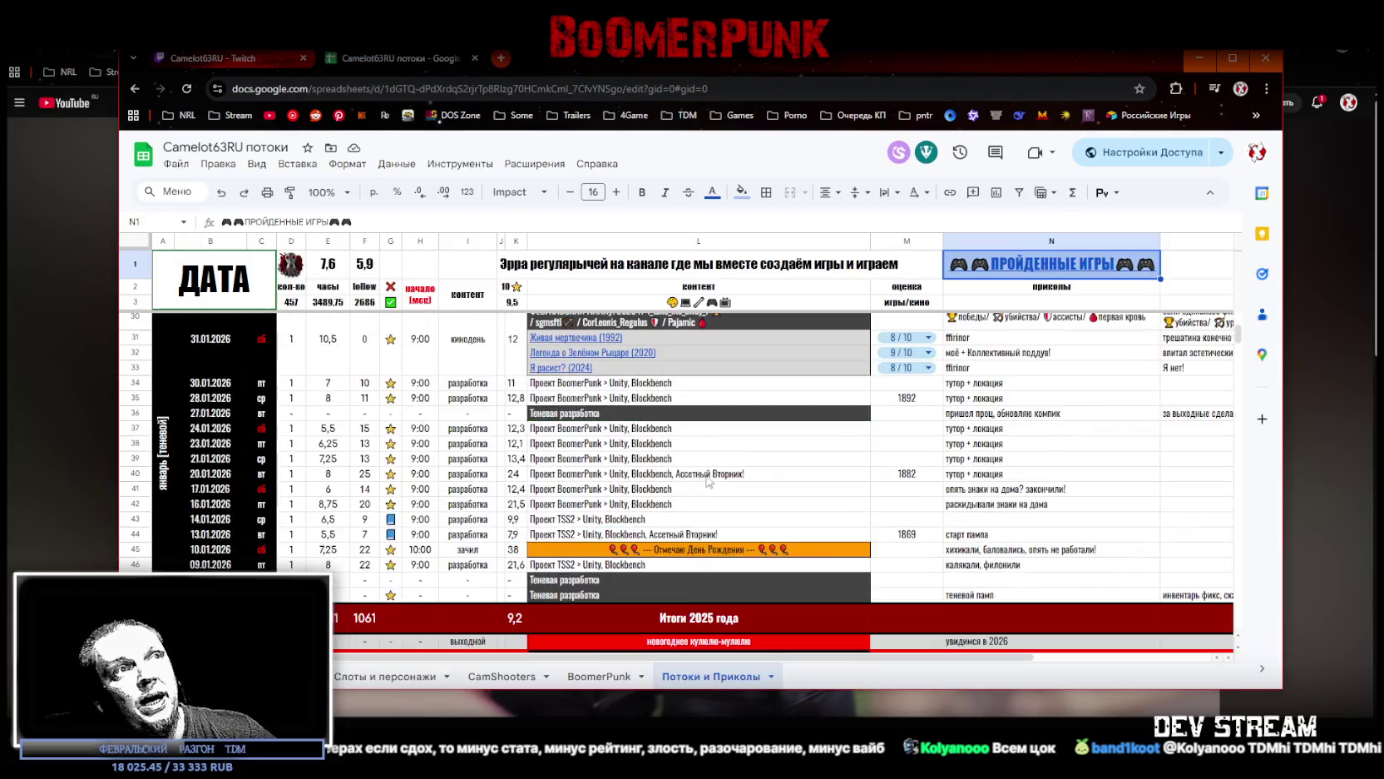
scroll(706, 471, up, 10)
Step: Select row 18 with the Игрульки Демочки entry, then minimize the spreadsheet window
click(568, 562)
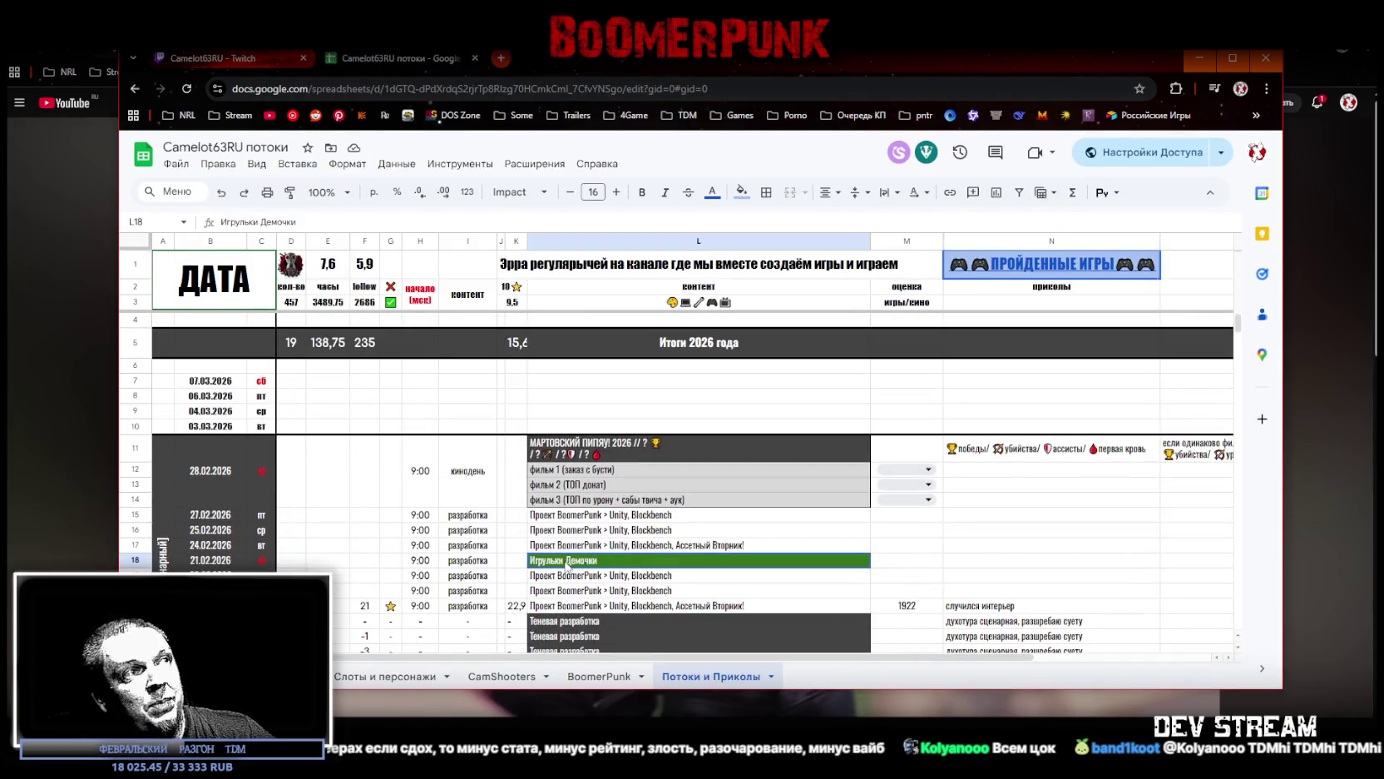
click(135, 560)
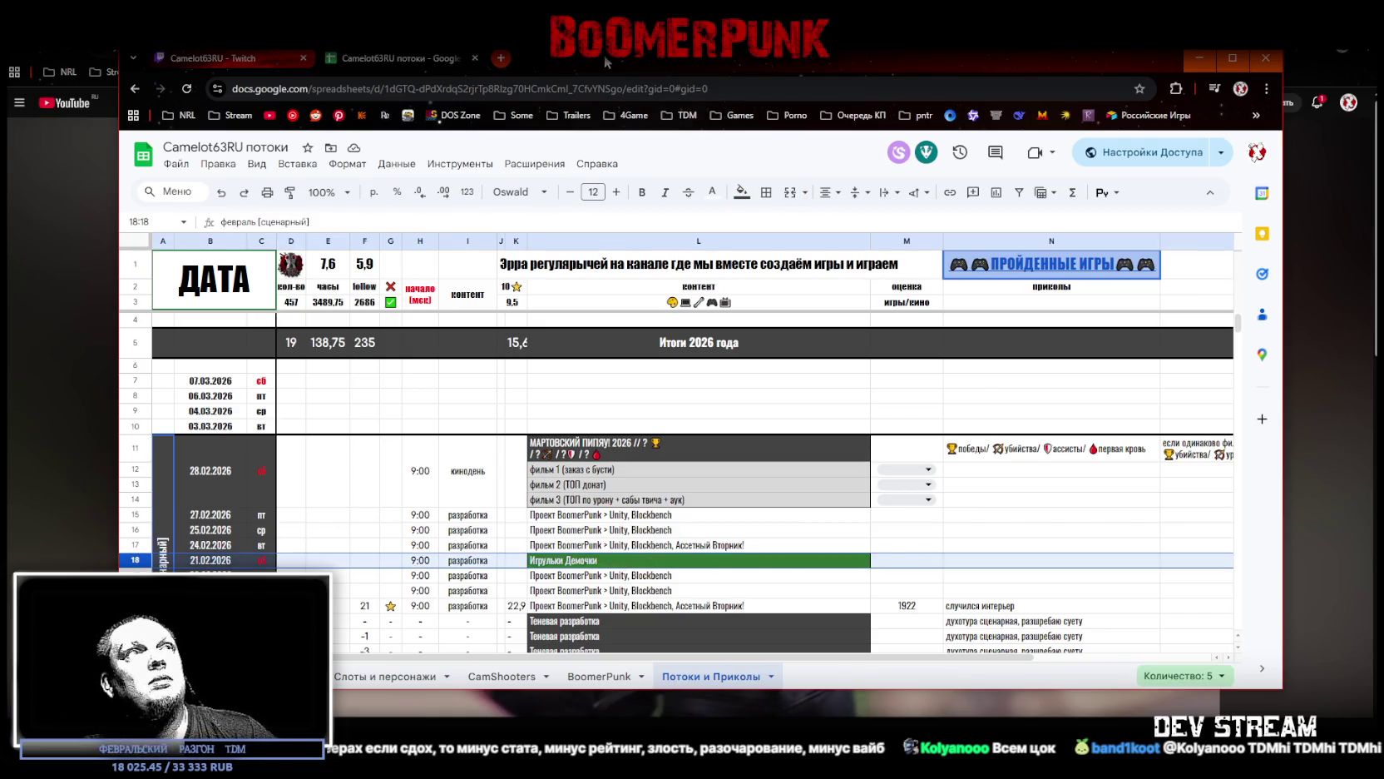
click(1199, 57)
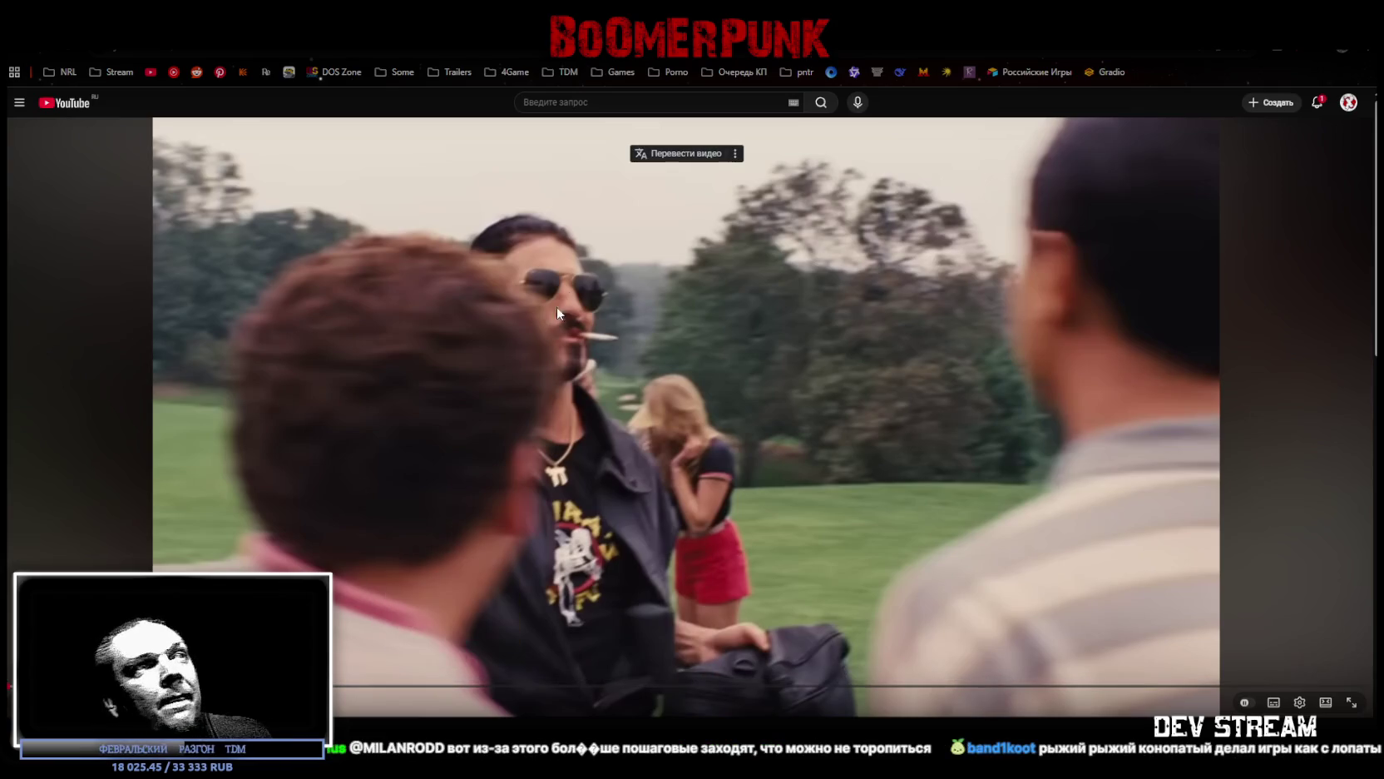
Step: Resume playback of the paused battery-boiling clip montage
click(599, 376)
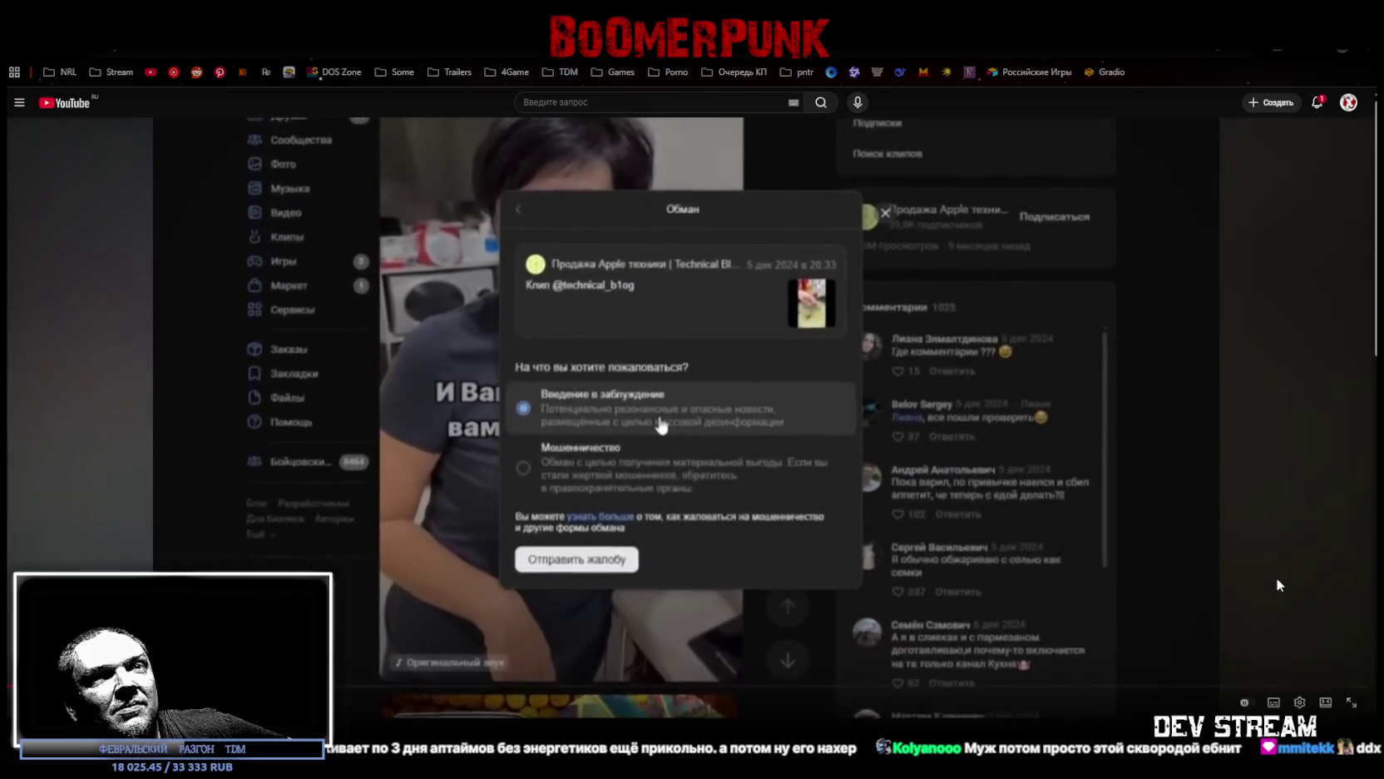
Step: Pause the video, then rewind ten seconds to replay the Matrix bullet-stopping shot
click(1279, 582)
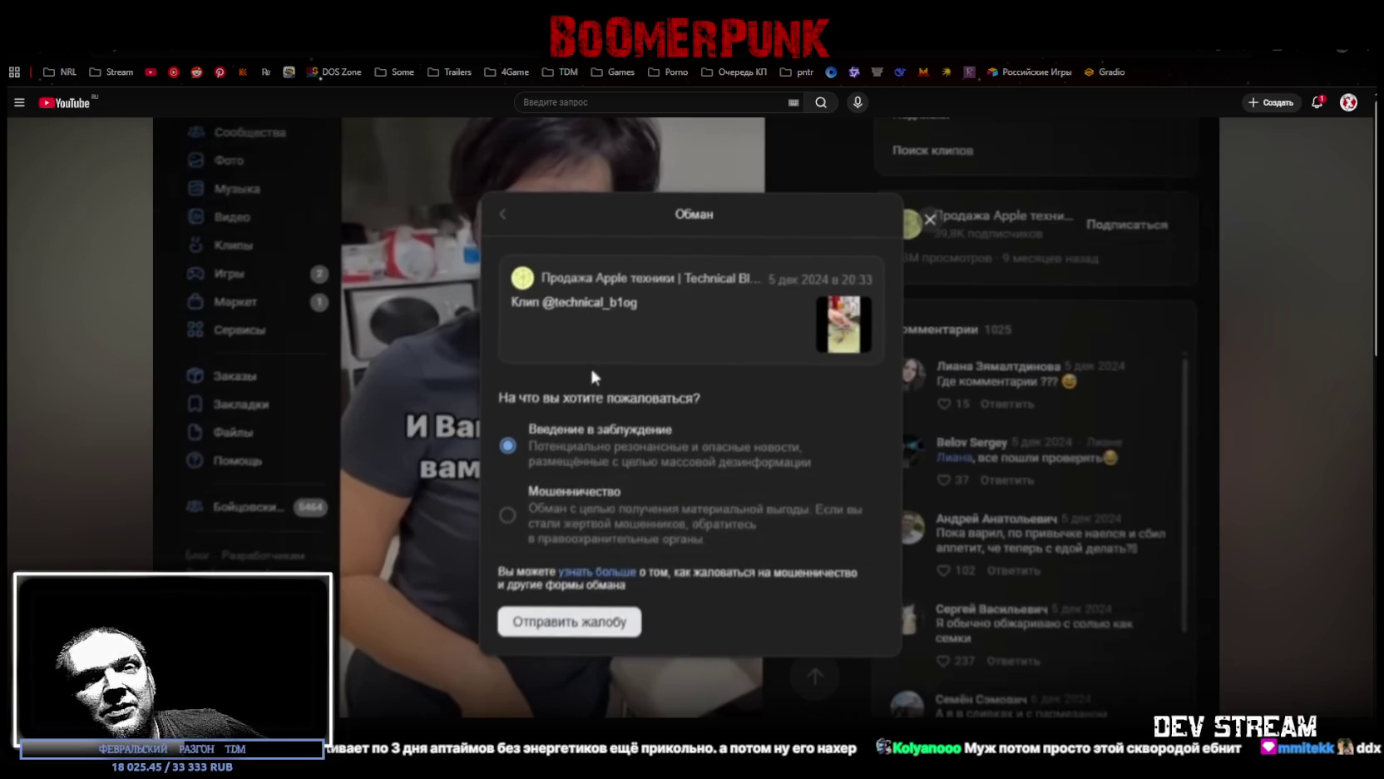
mouse_move(1234, 557)
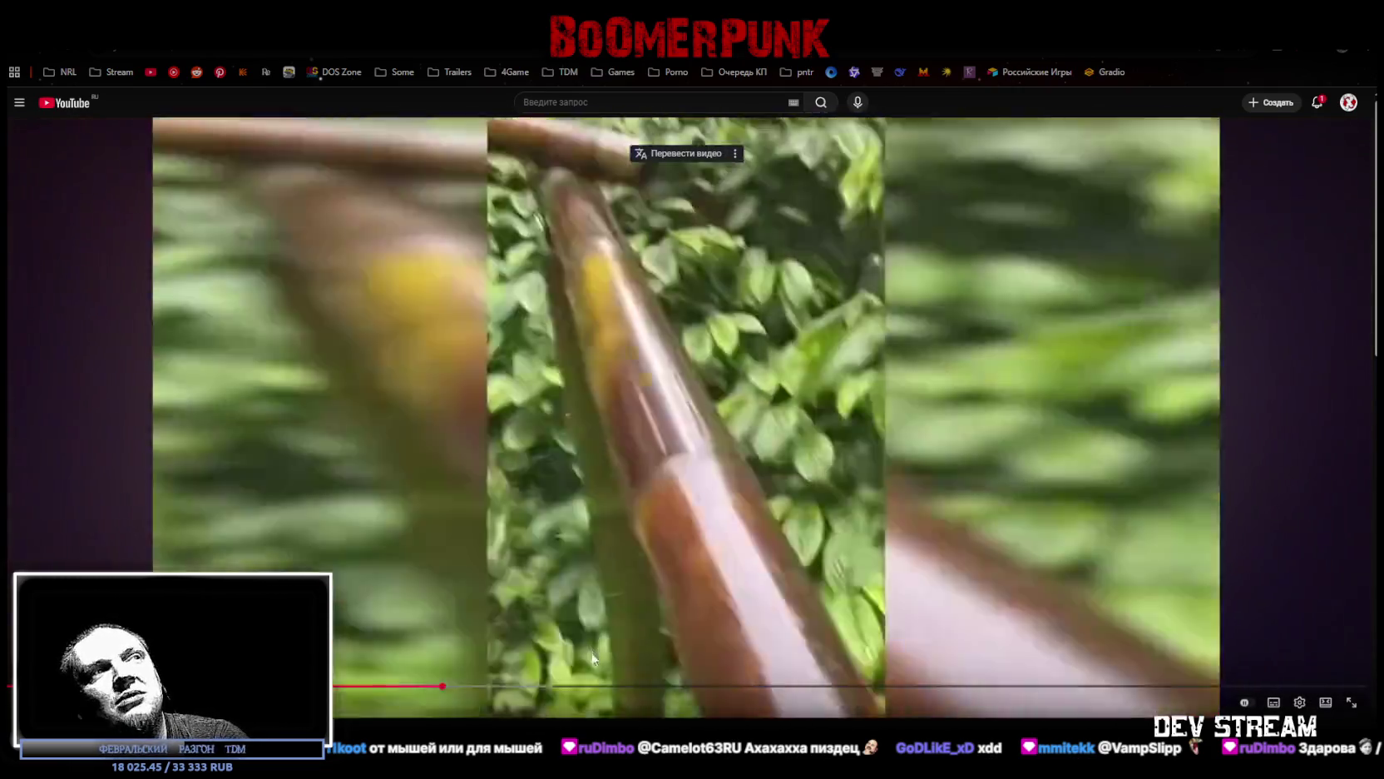
key(Left)
key(Left)
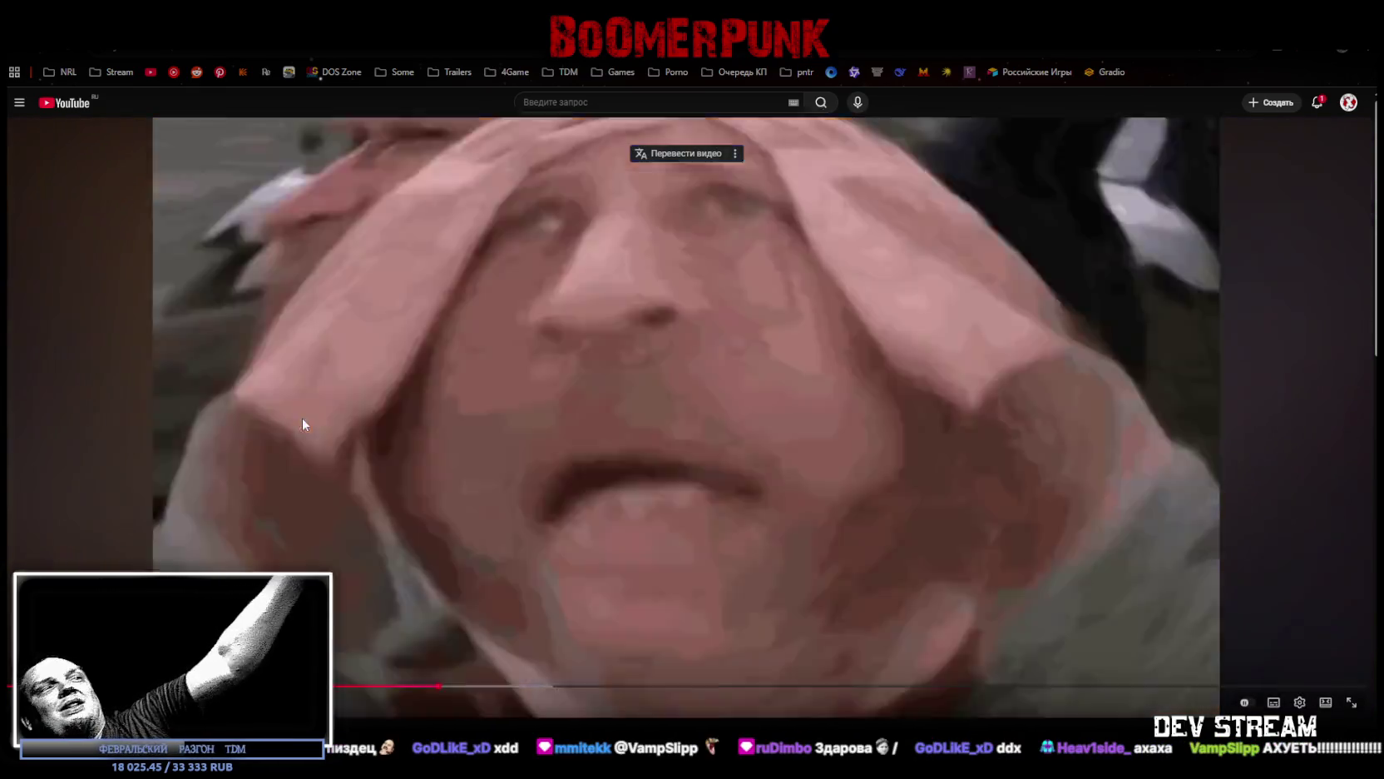
Step: Pause on the distorted face close-up, resume playback, then seek past the sponsor segment
click(303, 425)
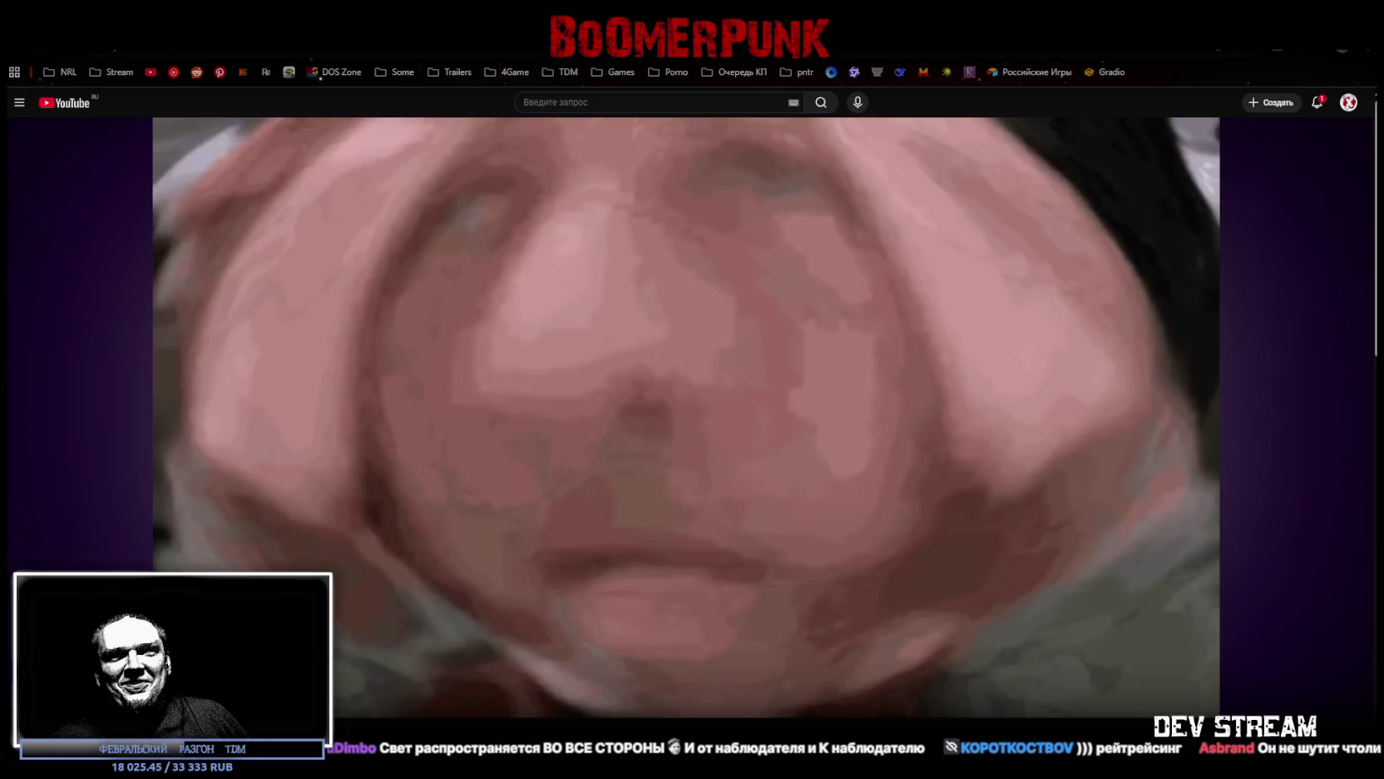
mouse_move(306, 416)
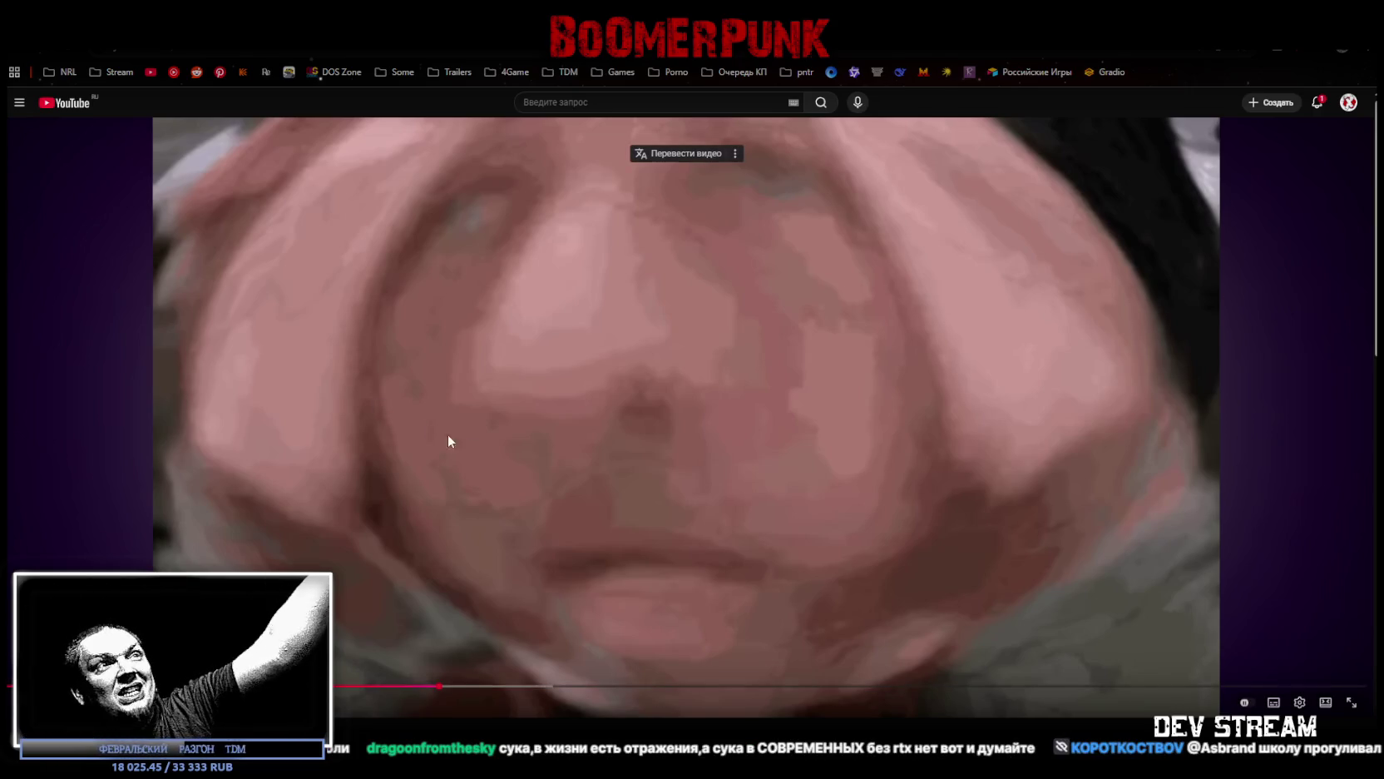
key(space)
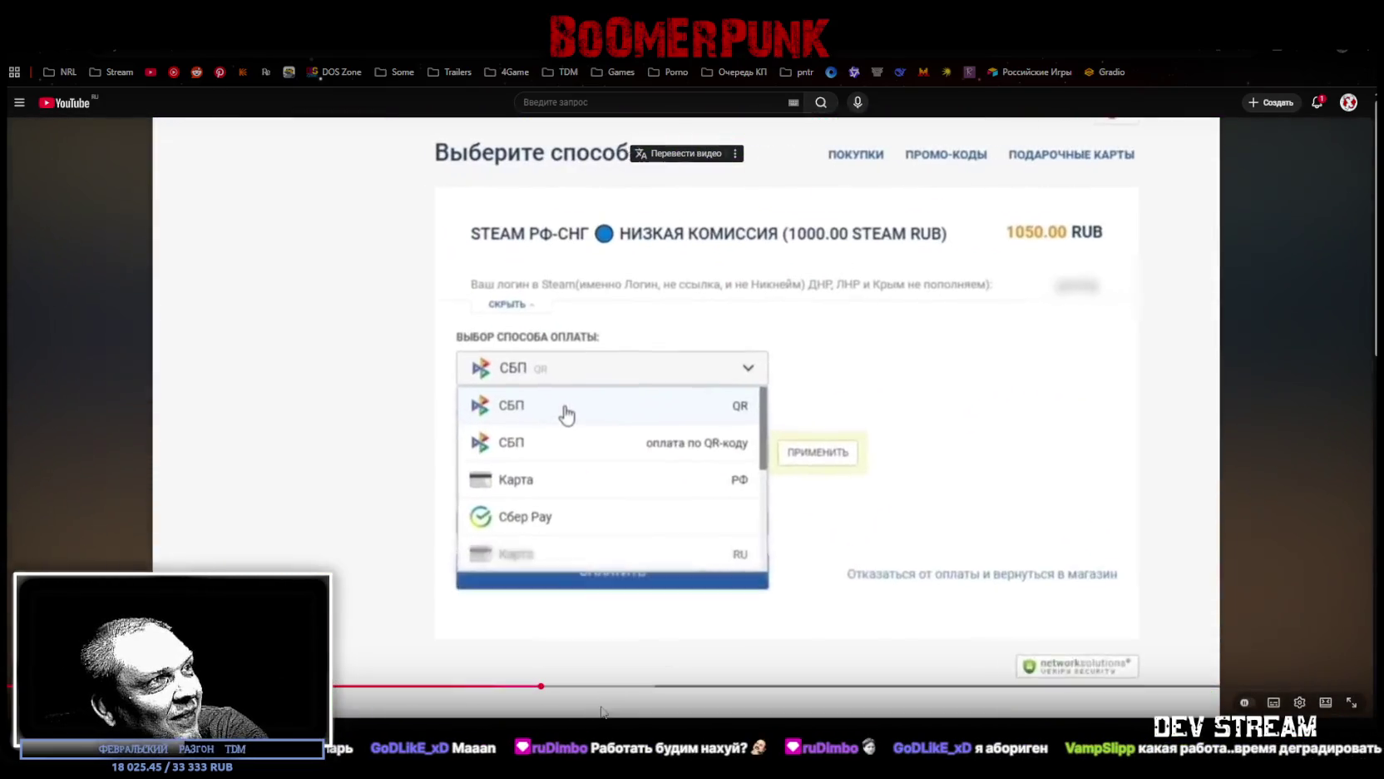
click(636, 687)
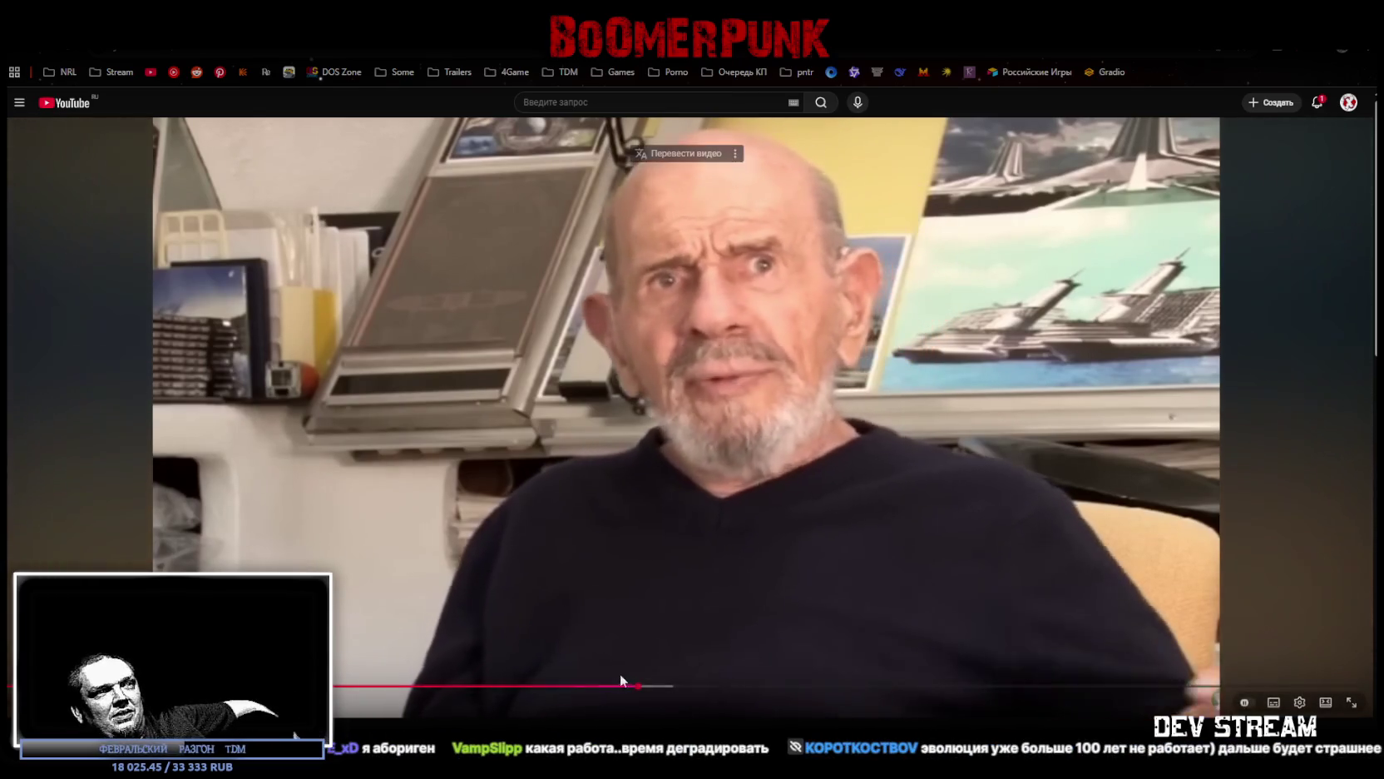
Step: Seek back slightly to the city game scene, then jump ahead to the next clip
click(622, 685)
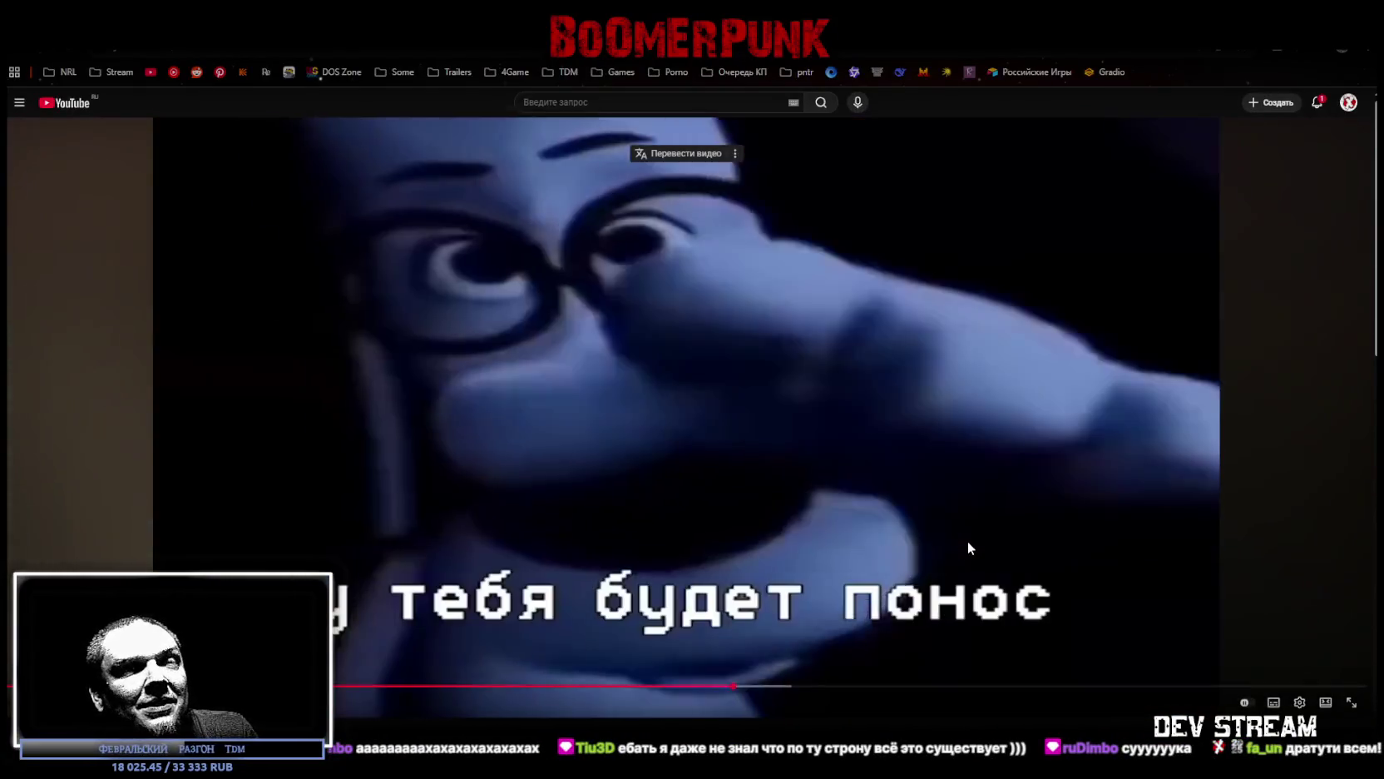
click(969, 543)
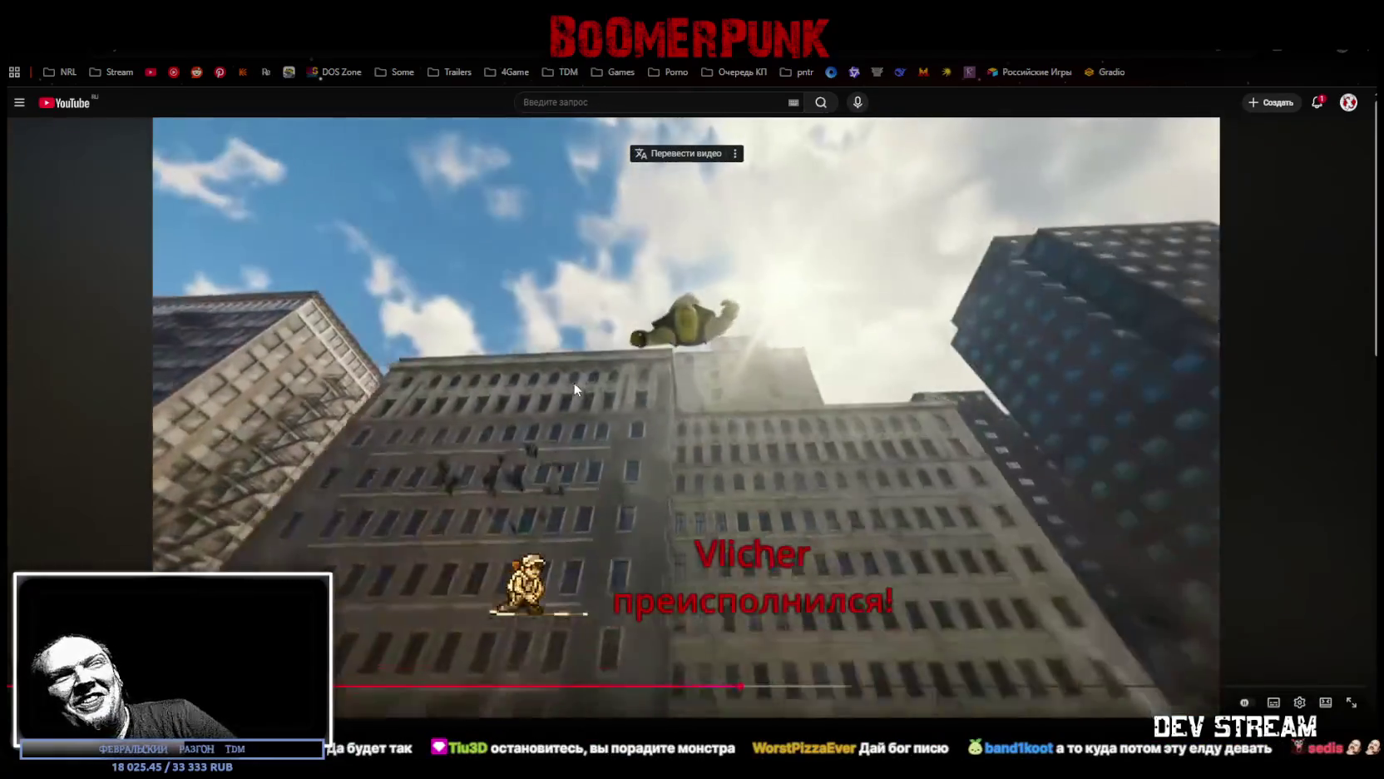
Step: Pause the video on the city street game scene
click(594, 383)
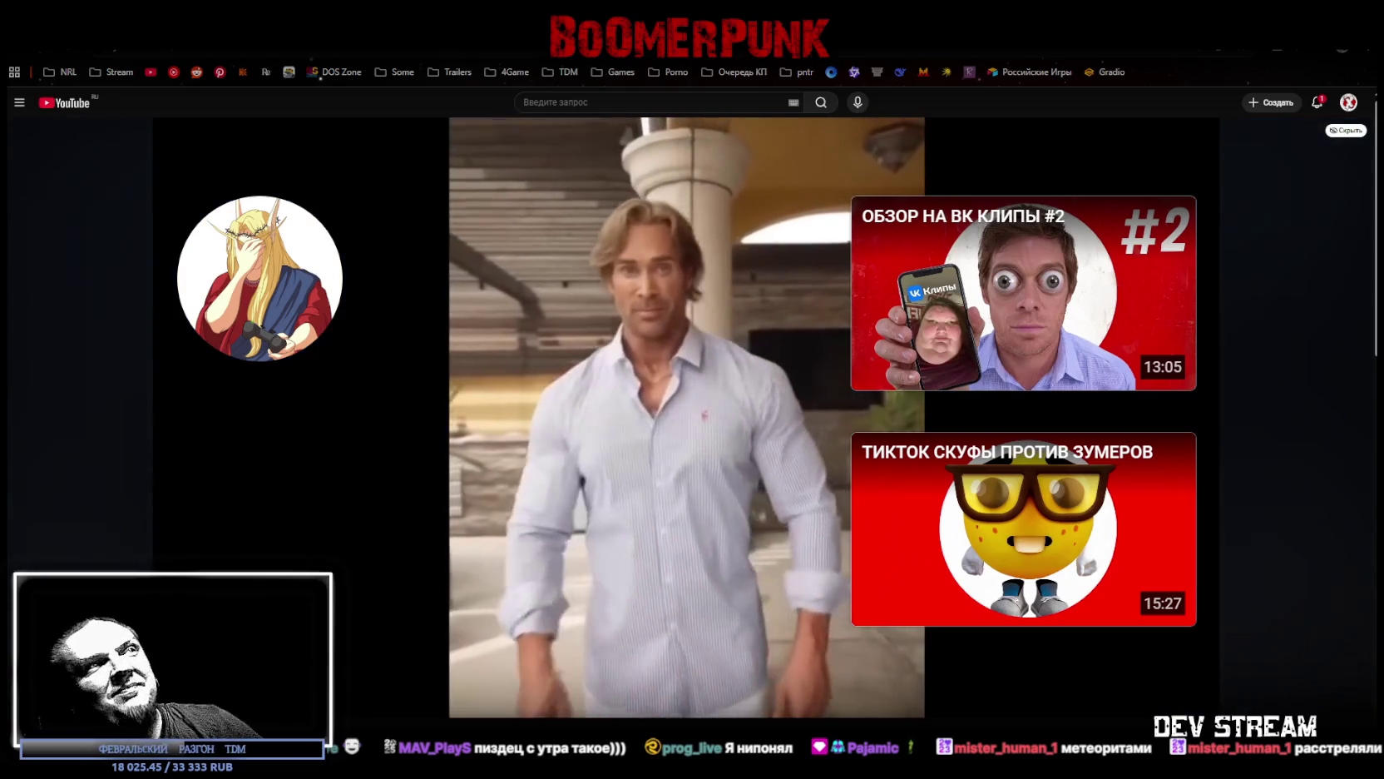
Step: After the video reaches its end screen, focus the browser address bar
key(ctrl+l)
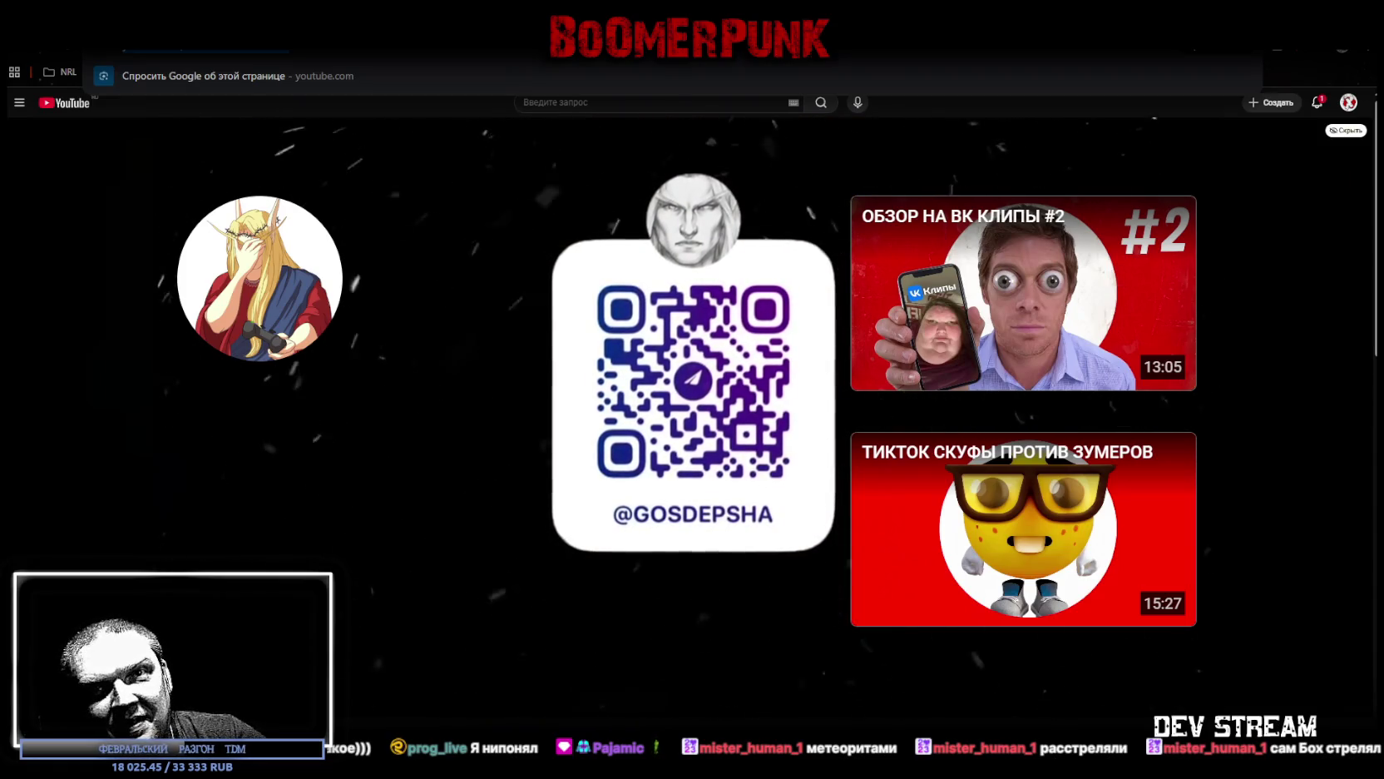
Step: Dismiss the browser suggestions and return to the Gazebo model in Blockbench
key(Escape)
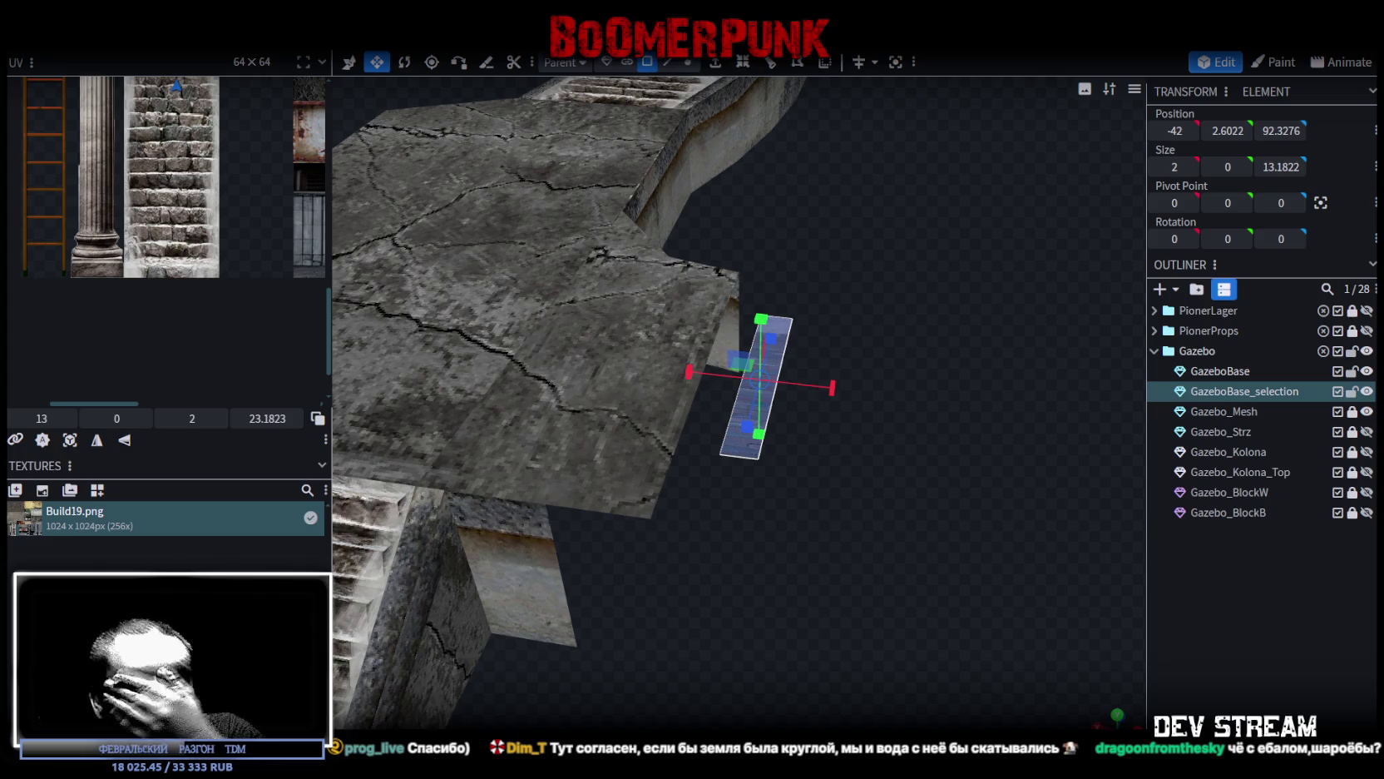
Step: Extrude the thin plane under the base edge by 0.5, then scale the slab slightly smaller
mouse_move(670, 549)
mouse_down()
mouse_move(752, 527)
mouse_move(795, 476)
mouse_move(782, 497)
mouse_move(855, 505)
mouse_move(697, 297)
mouse_up()
click(727, 68)
mouse_move(848, 249)
mouse_down()
mouse_move(946, 437)
mouse_move(945, 465)
mouse_move(946, 425)
mouse_move(731, 437)
mouse_move(750, 475)
mouse_move(809, 483)
mouse_move(737, 263)
mouse_up()
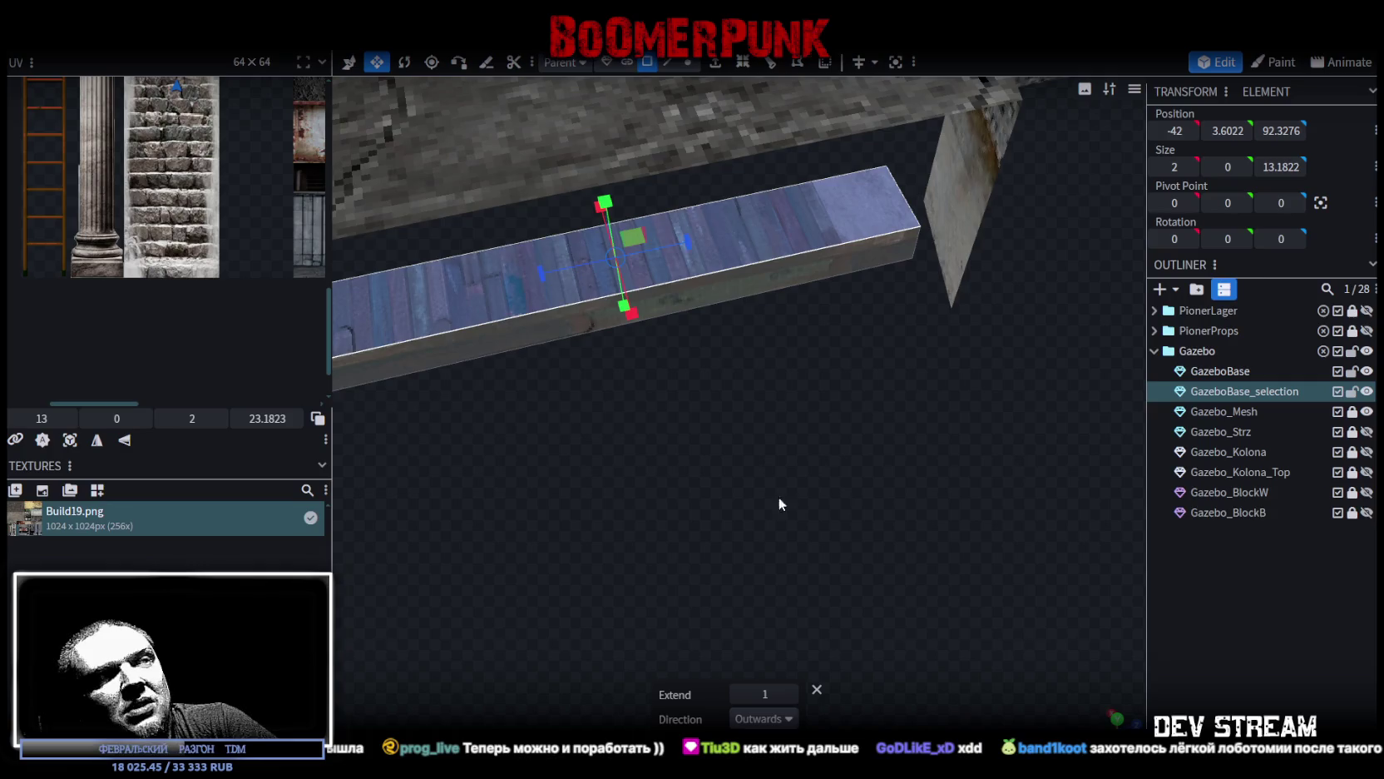
drag(779, 496, 854, 582)
drag(739, 693, 733, 693)
drag(840, 528, 782, 546)
click(771, 372)
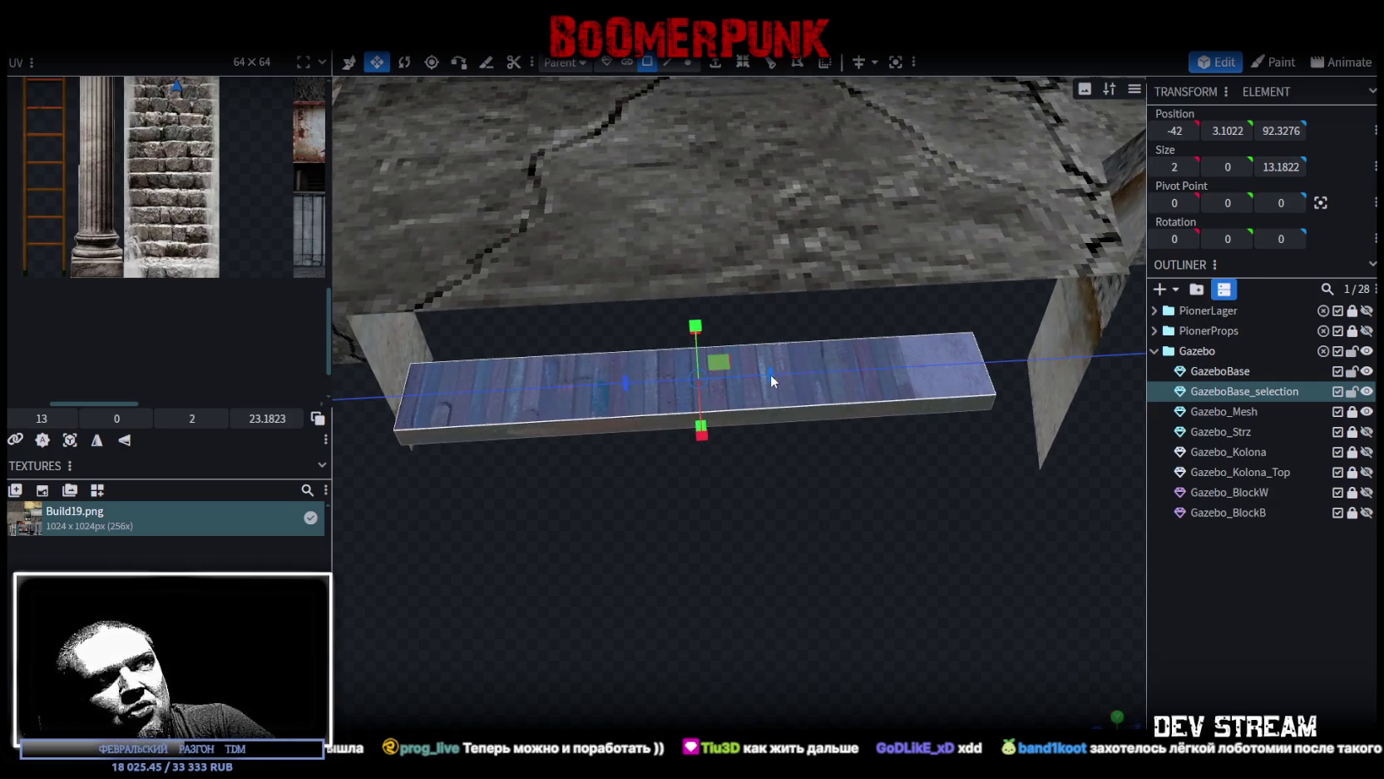
mouse_move(761, 376)
mouse_down()
mouse_move(925, 568)
mouse_move(990, 365)
mouse_move(950, 316)
mouse_move(957, 540)
mouse_move(963, 511)
mouse_up()
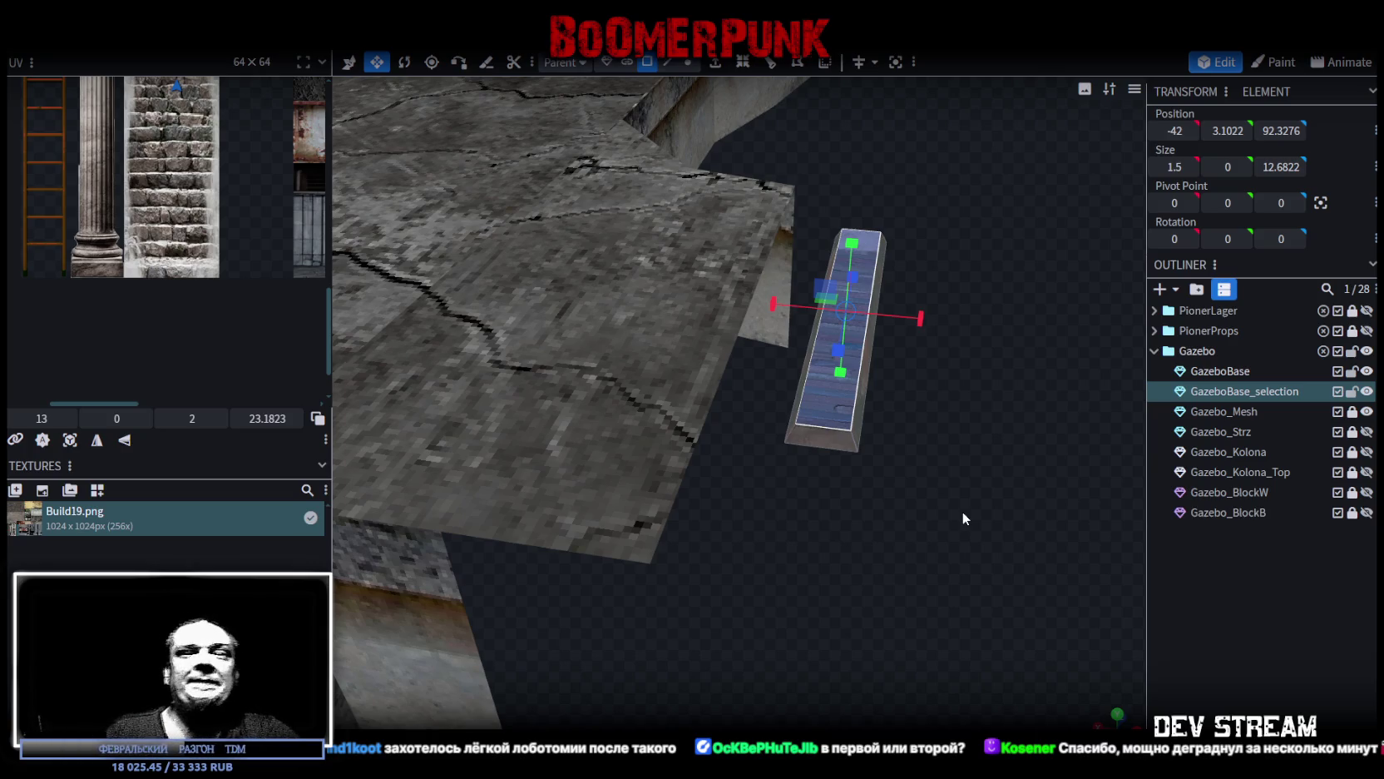
Step: Select the slab's two opposite long edges and center the pivot point between them
mouse_move(906, 506)
mouse_down()
mouse_move(987, 387)
mouse_move(973, 447)
mouse_up()
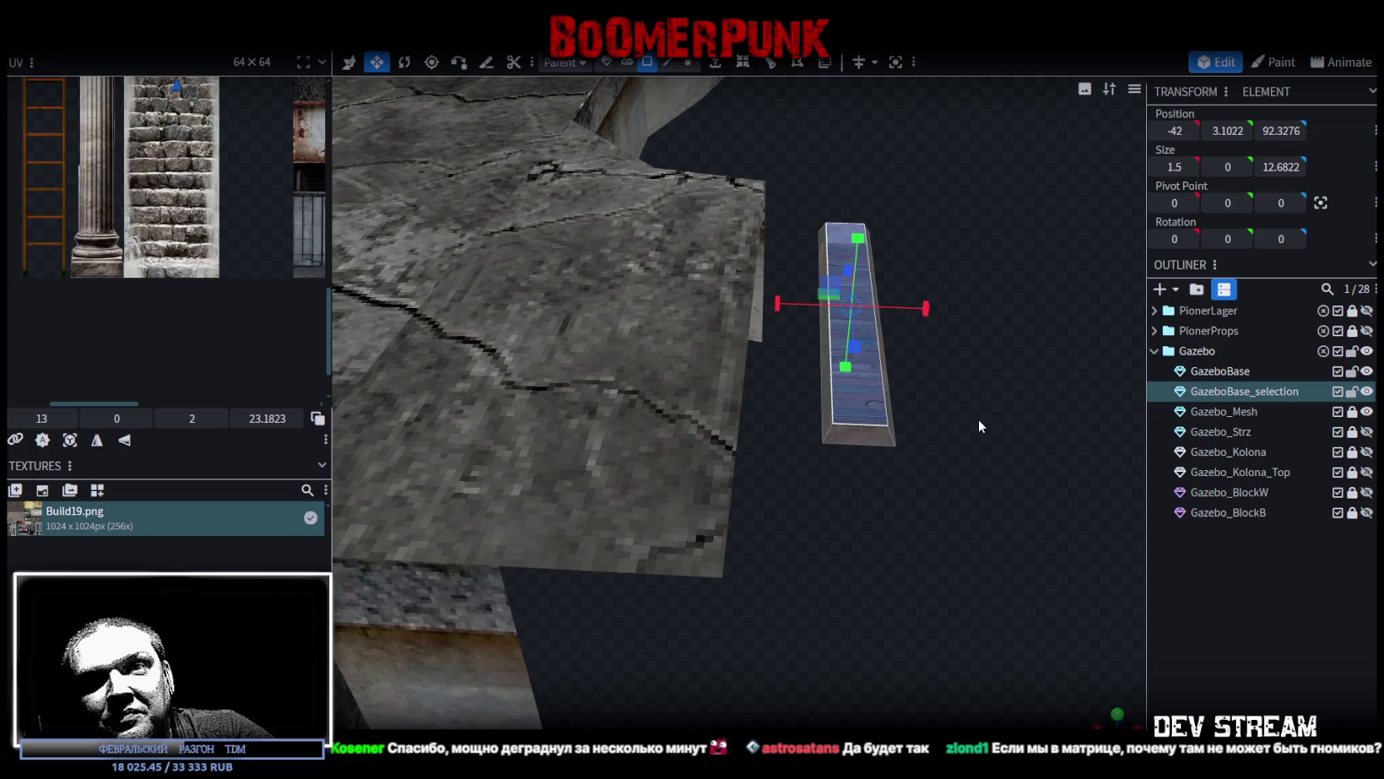
mouse_move(980, 421)
mouse_down()
mouse_move(1004, 488)
mouse_move(1013, 461)
mouse_up()
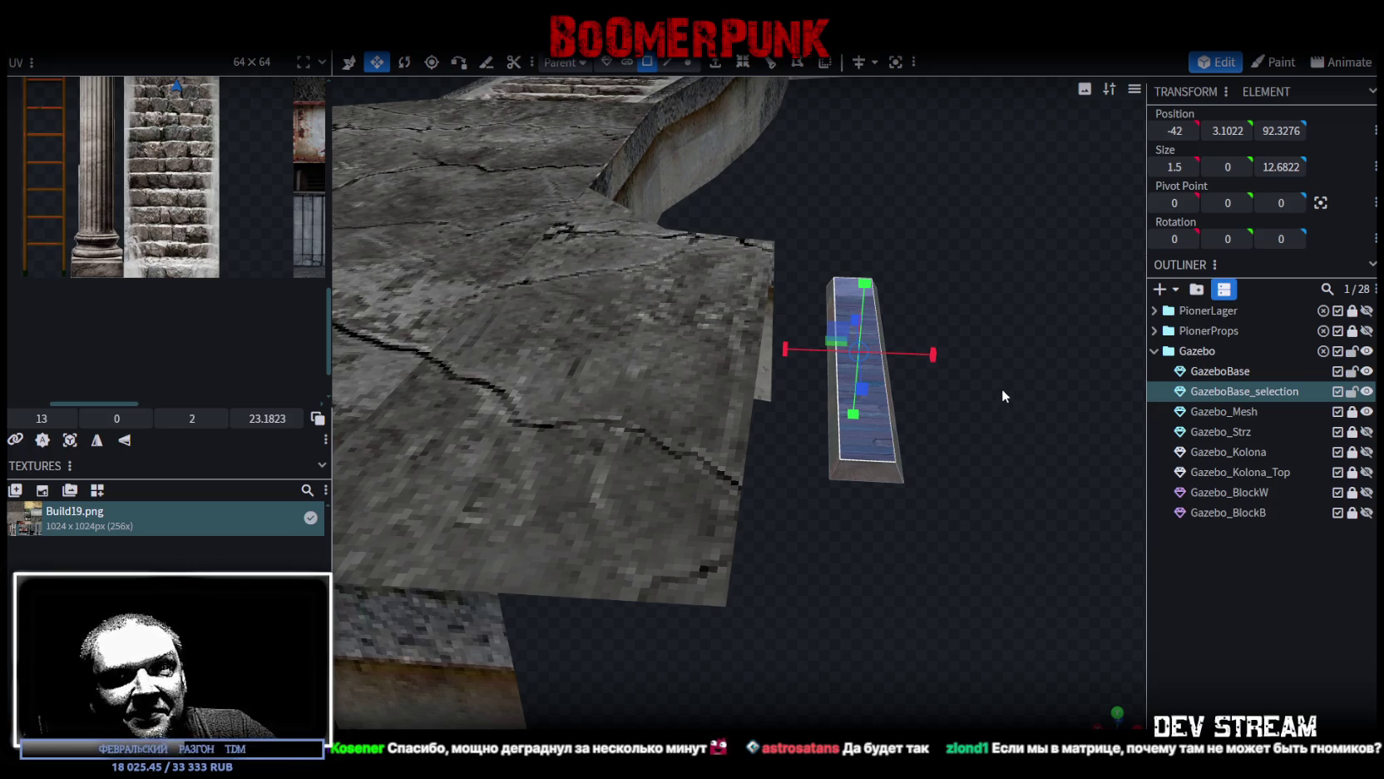
scroll(1000, 375, up, 1)
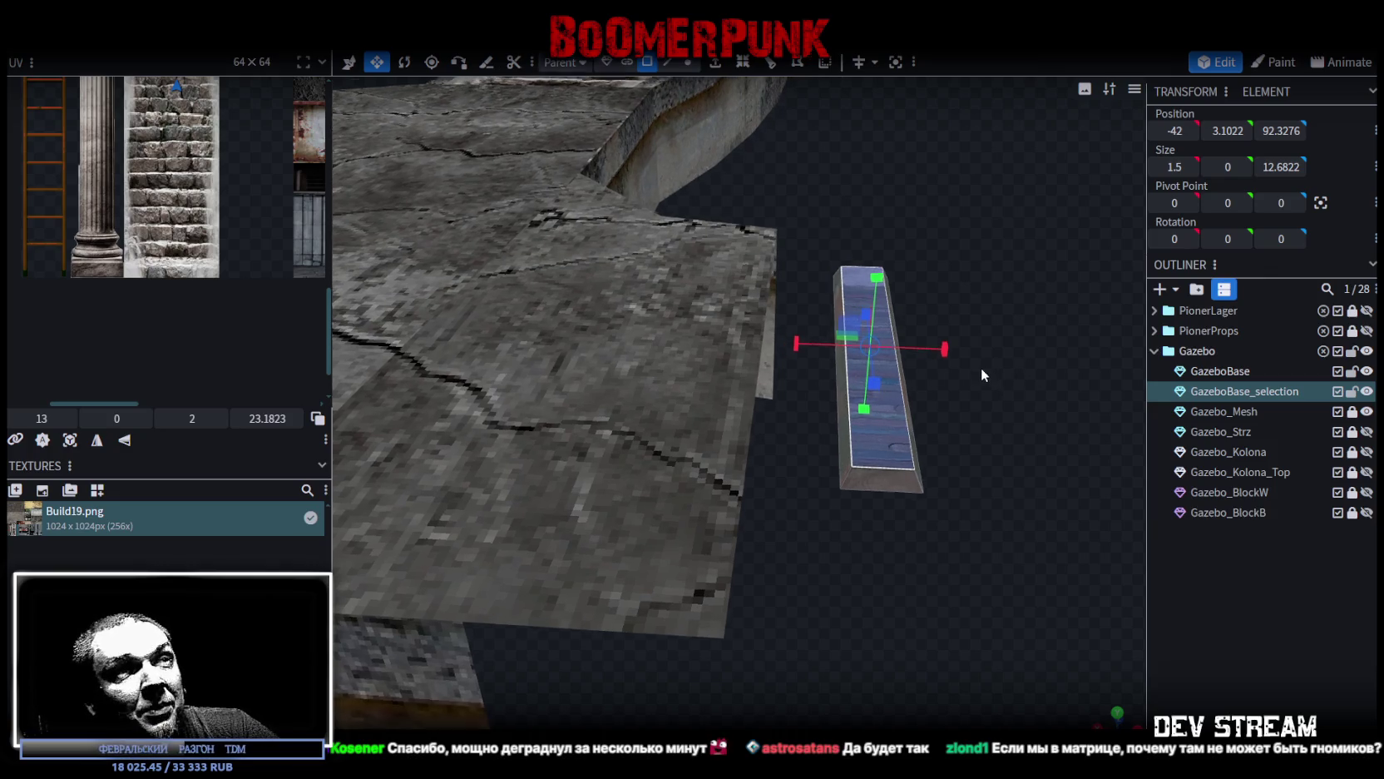
scroll(985, 350, up, 2)
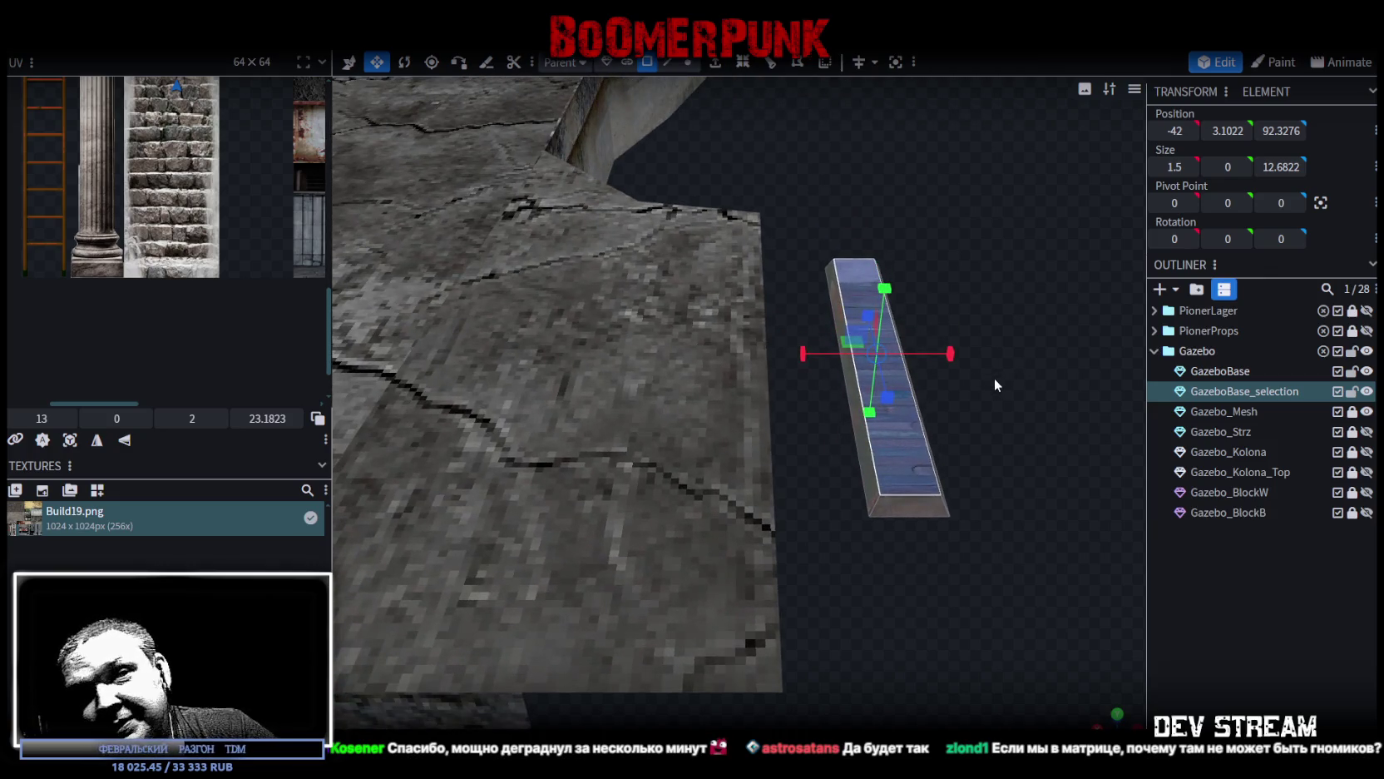
mouse_move(994, 378)
mouse_down()
mouse_move(1000, 459)
mouse_move(965, 433)
mouse_move(666, 403)
mouse_up()
click(668, 62)
click(843, 562)
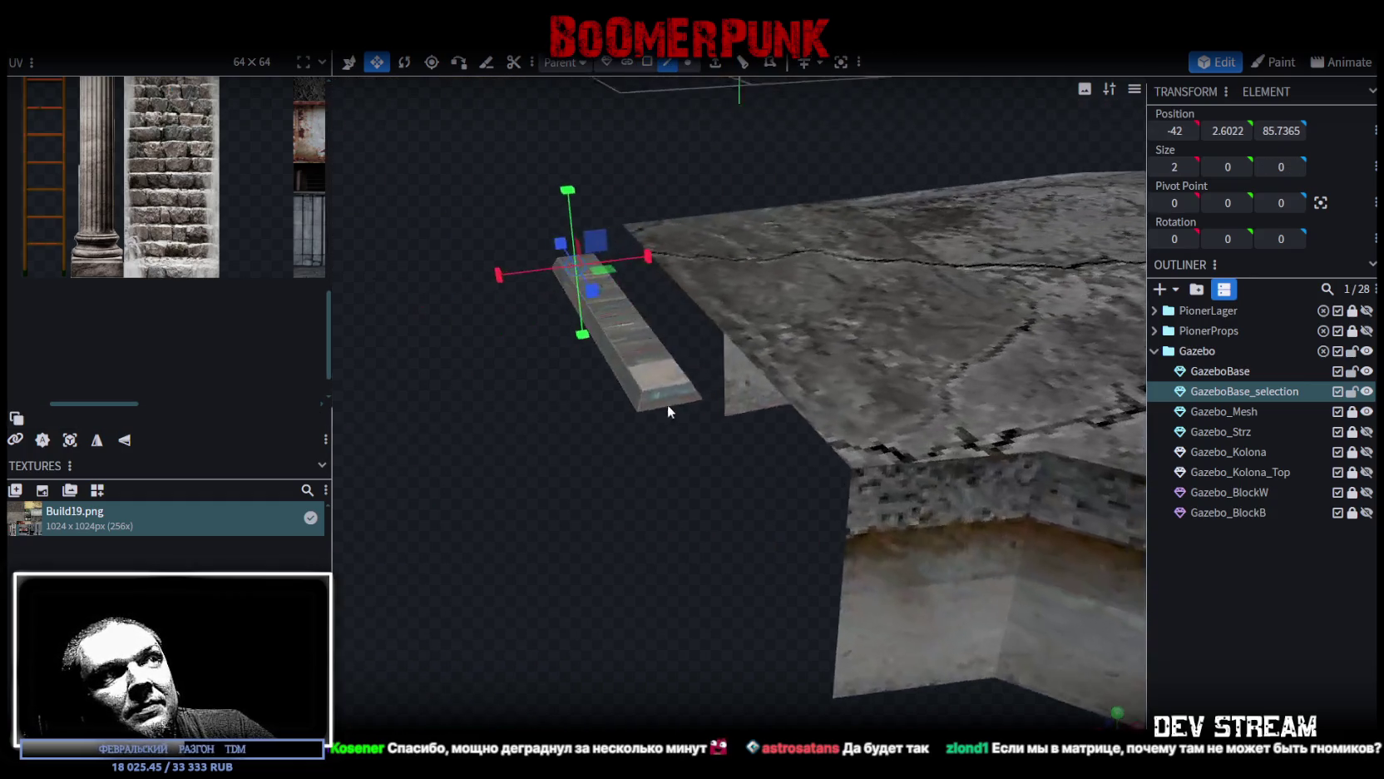
shift+click(668, 410)
mouse_move(620, 475)
mouse_down()
mouse_move(830, 272)
mouse_move(922, 57)
mouse_up()
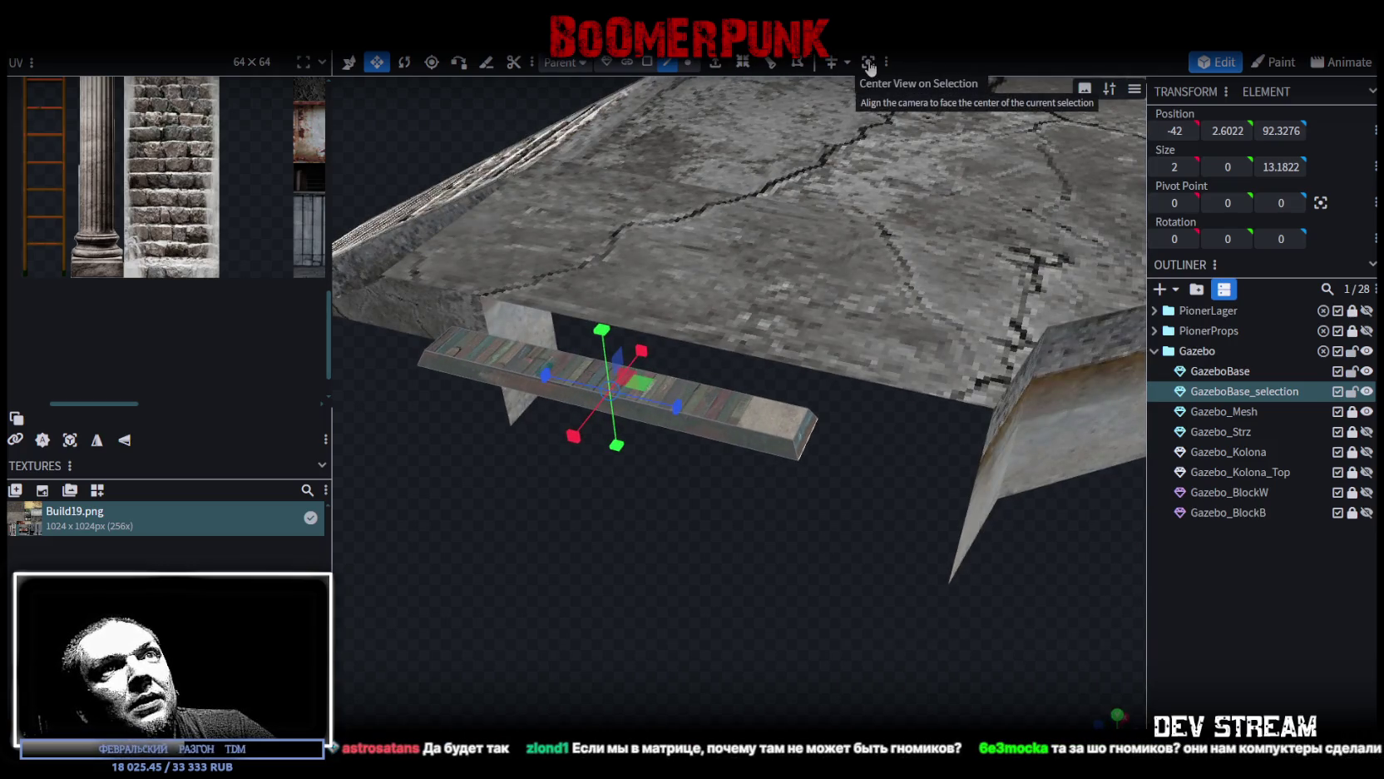
click(1320, 203)
mouse_move(844, 632)
mouse_down()
mouse_move(1059, 619)
mouse_move(1014, 573)
mouse_up()
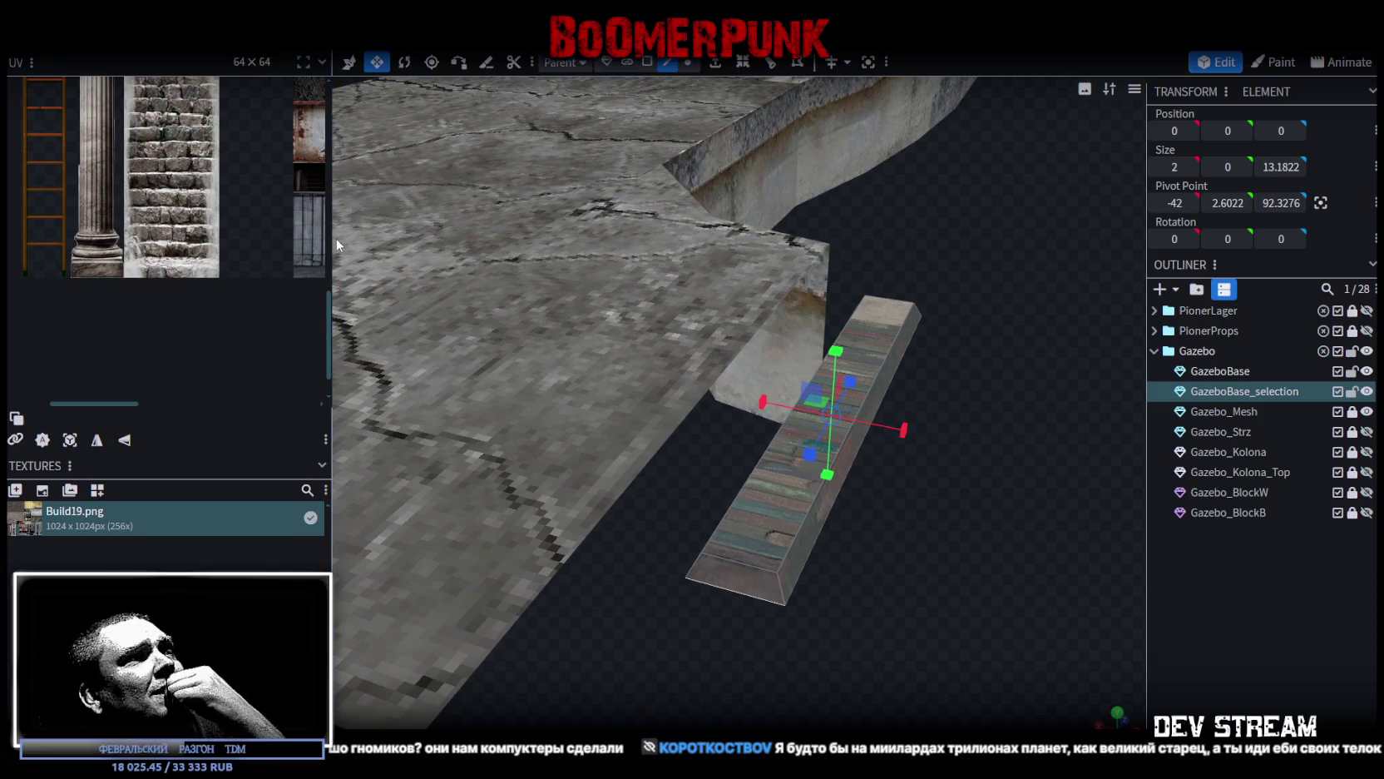
mouse_move(896, 514)
mouse_down()
mouse_move(918, 492)
mouse_move(863, 462)
mouse_move(983, 450)
mouse_move(1009, 477)
mouse_move(990, 471)
mouse_up()
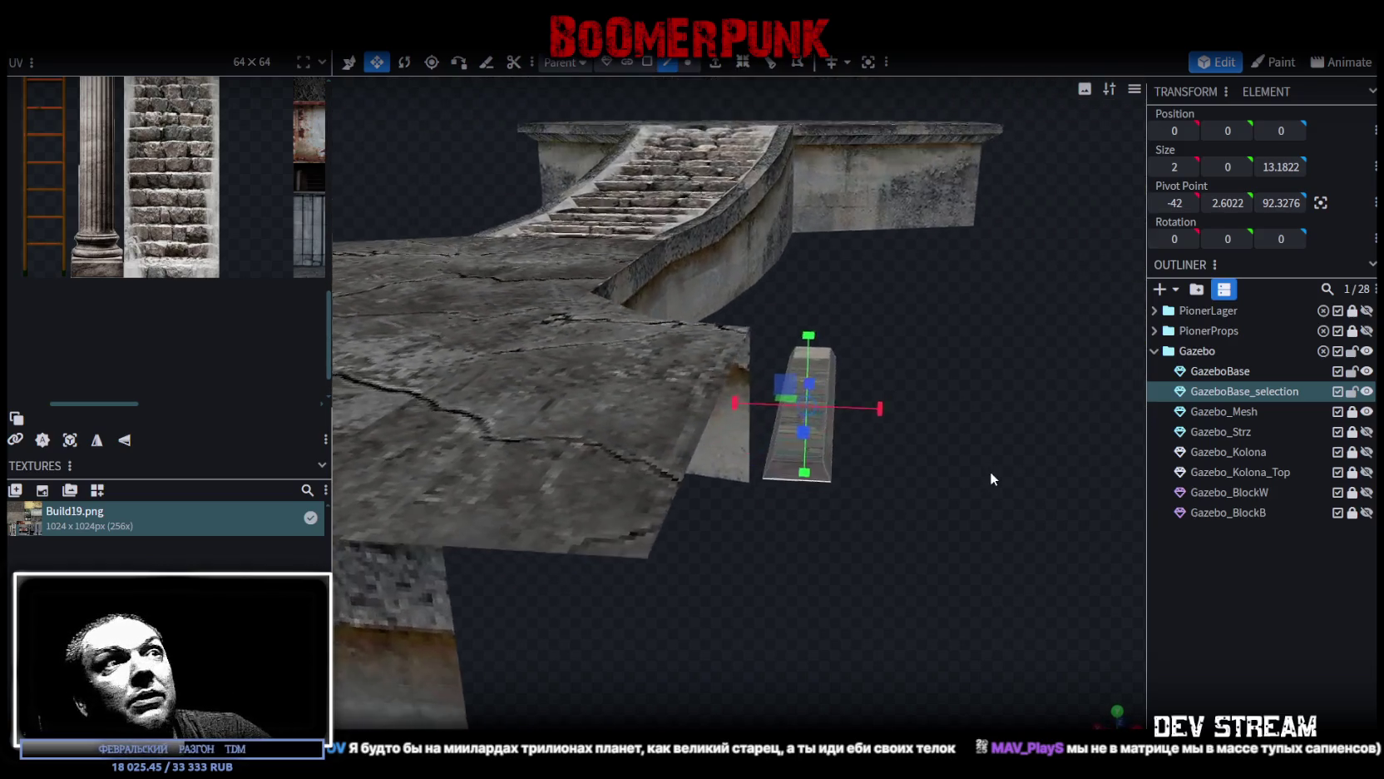
Step: Copy the plank's top face, paste it as Mesh Selection, and raise it to Y 2.5
click(648, 61)
click(824, 536)
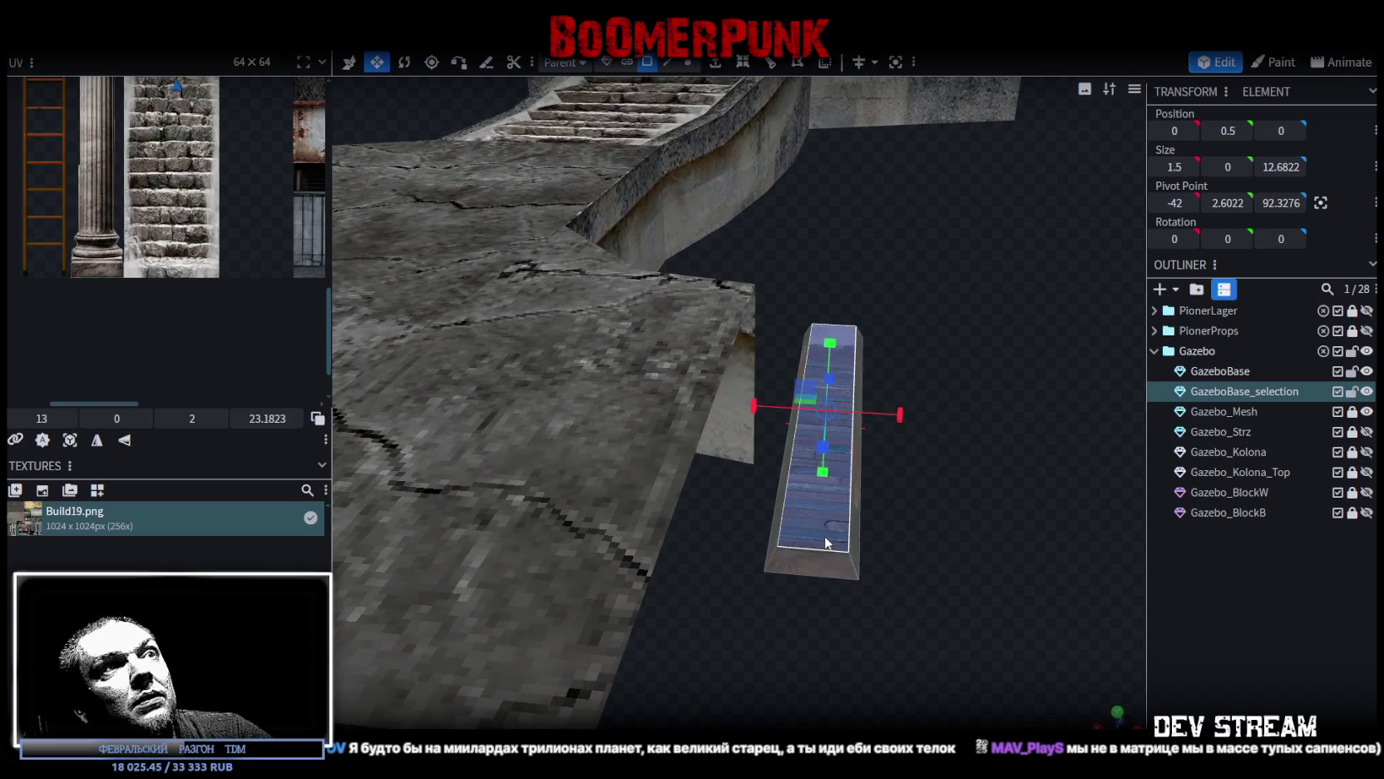
right_click(825, 536)
click(880, 508)
right_click(817, 514)
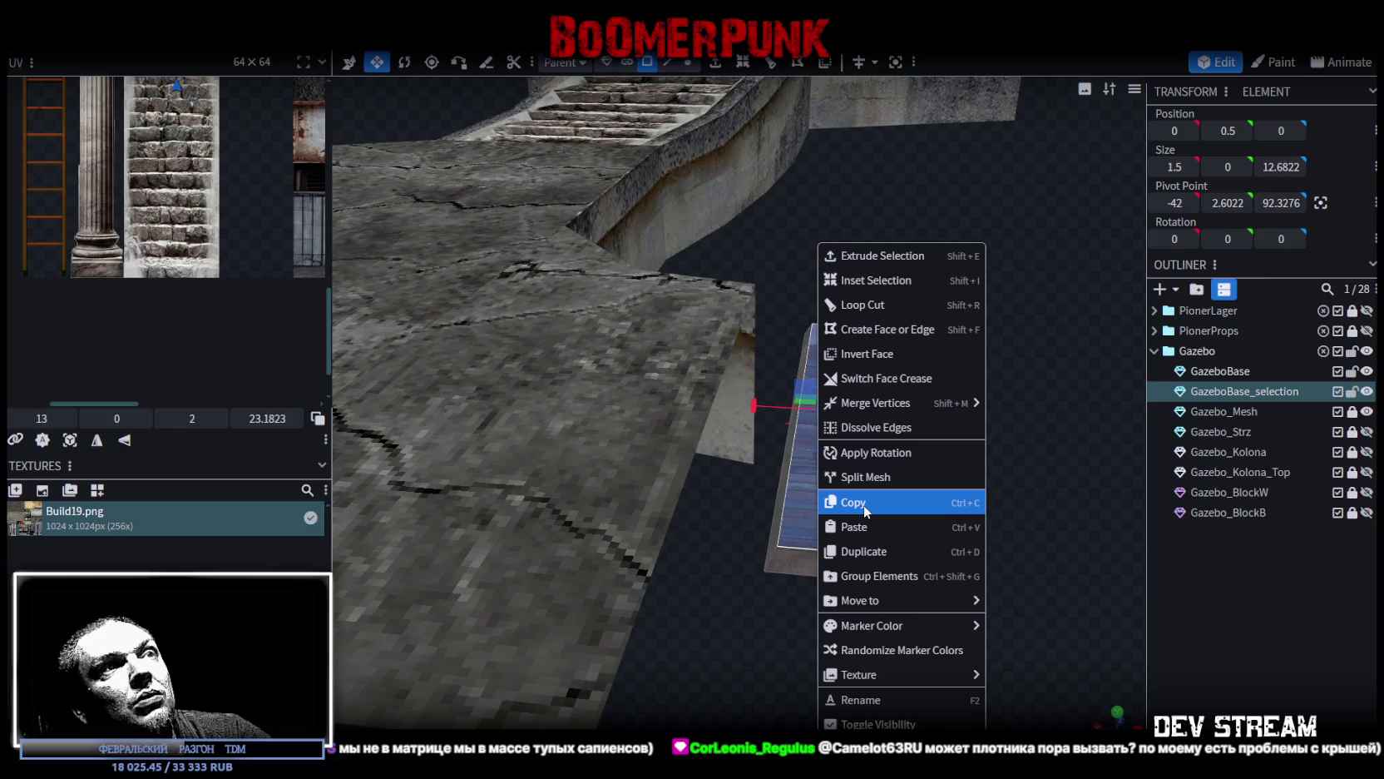
click(865, 527)
click(935, 539)
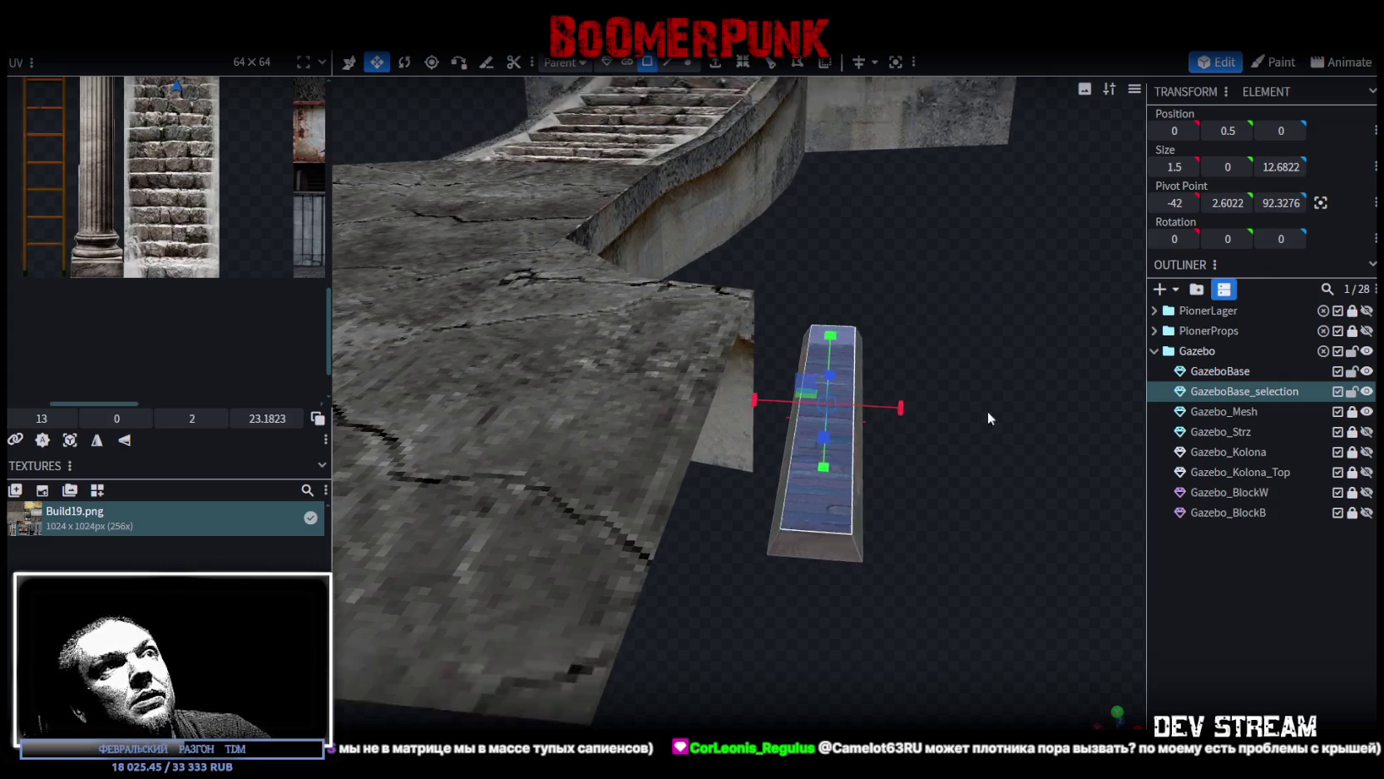
key(KP_1)
mouse_move(772, 321)
mouse_down()
mouse_move(767, 186)
mouse_move(924, 506)
mouse_move(911, 217)
mouse_move(1000, 434)
mouse_move(1005, 379)
mouse_move(870, 221)
mouse_up()
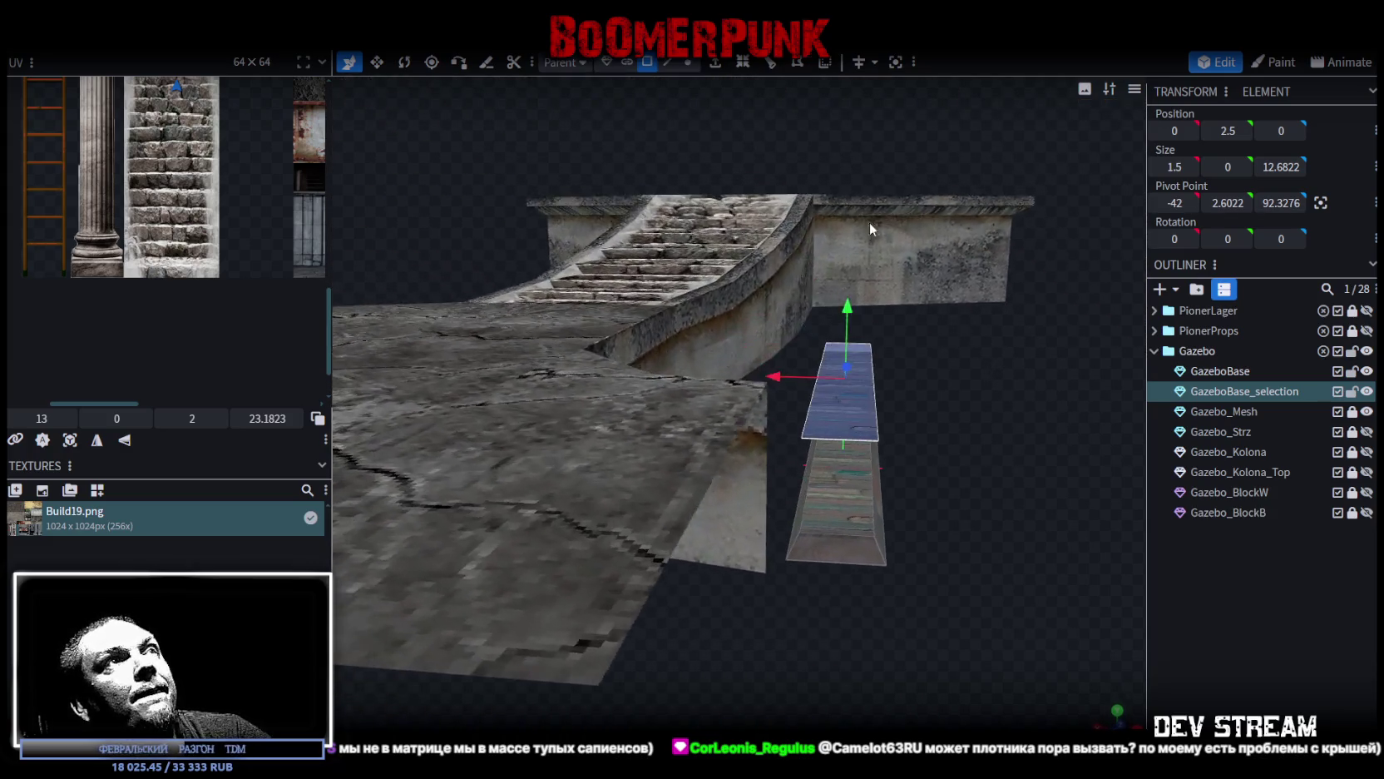
Step: Extrude the raised face into a second plank with Extend set to 0.5
click(718, 66)
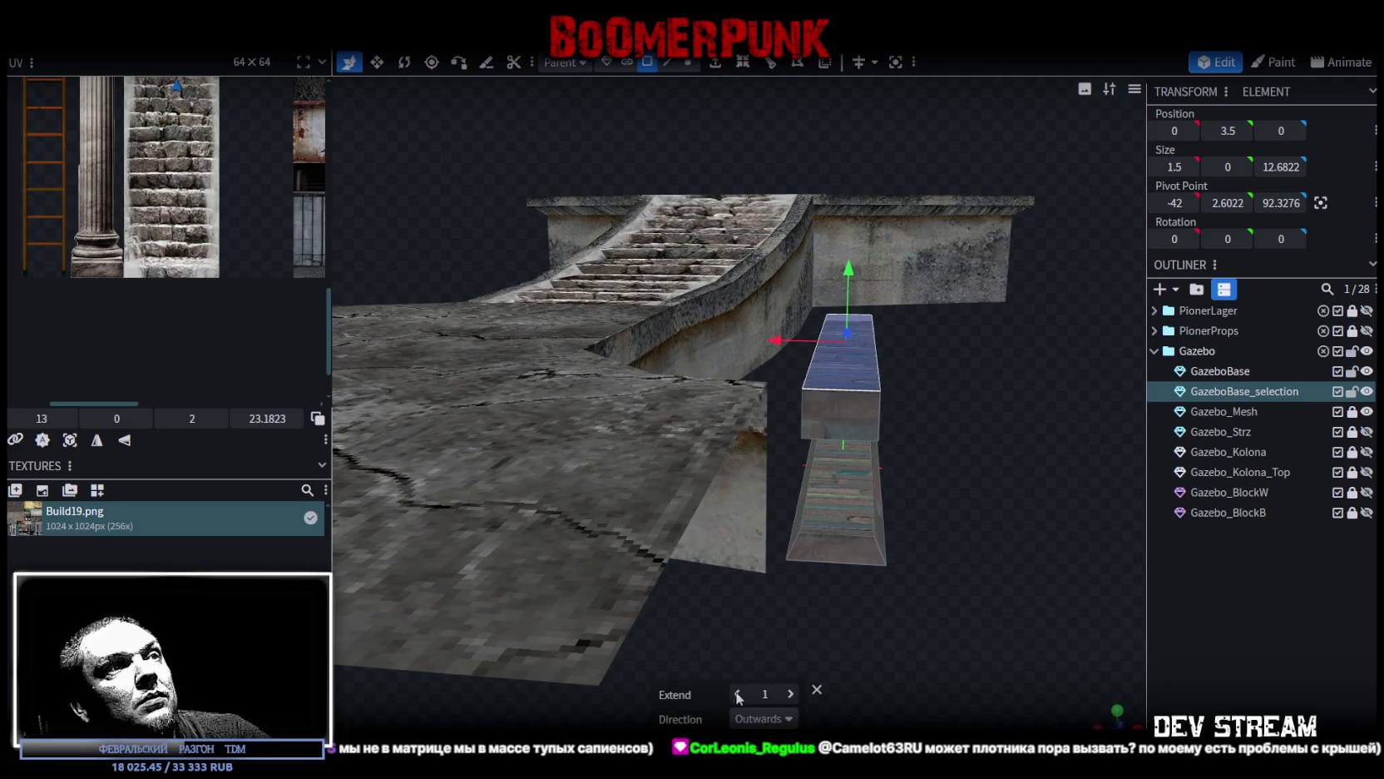
click(737, 694)
click(791, 694)
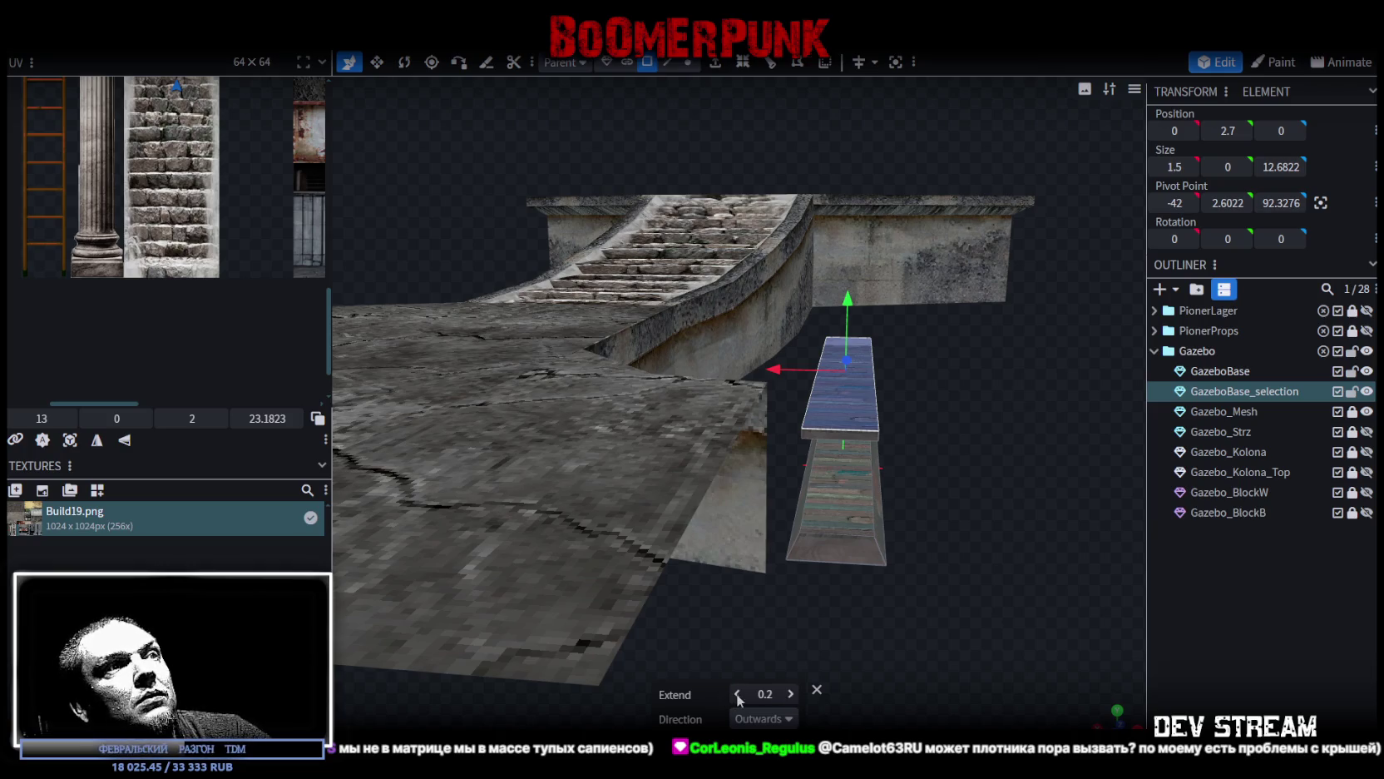
click(791, 694)
click(792, 694)
click(791, 694)
mouse_move(968, 544)
mouse_down()
mouse_move(971, 518)
mouse_move(870, 536)
mouse_move(971, 526)
mouse_move(917, 468)
mouse_move(721, 517)
mouse_move(734, 444)
mouse_move(895, 464)
mouse_move(917, 443)
mouse_move(898, 391)
mouse_up()
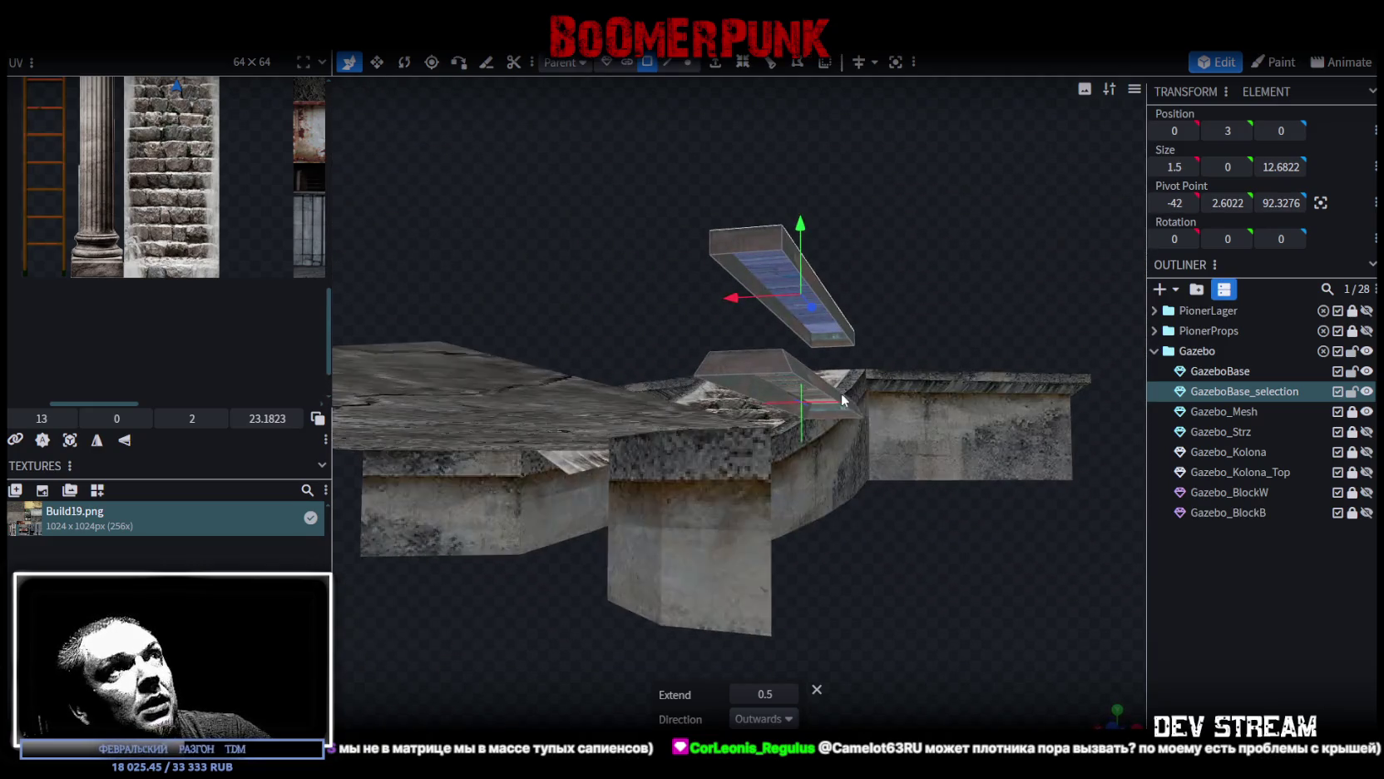
Step: Select an edge of the new upper plank in Edge selection mode
click(667, 63)
click(833, 346)
mouse_move(900, 296)
mouse_down()
mouse_move(935, 295)
mouse_move(921, 277)
mouse_up()
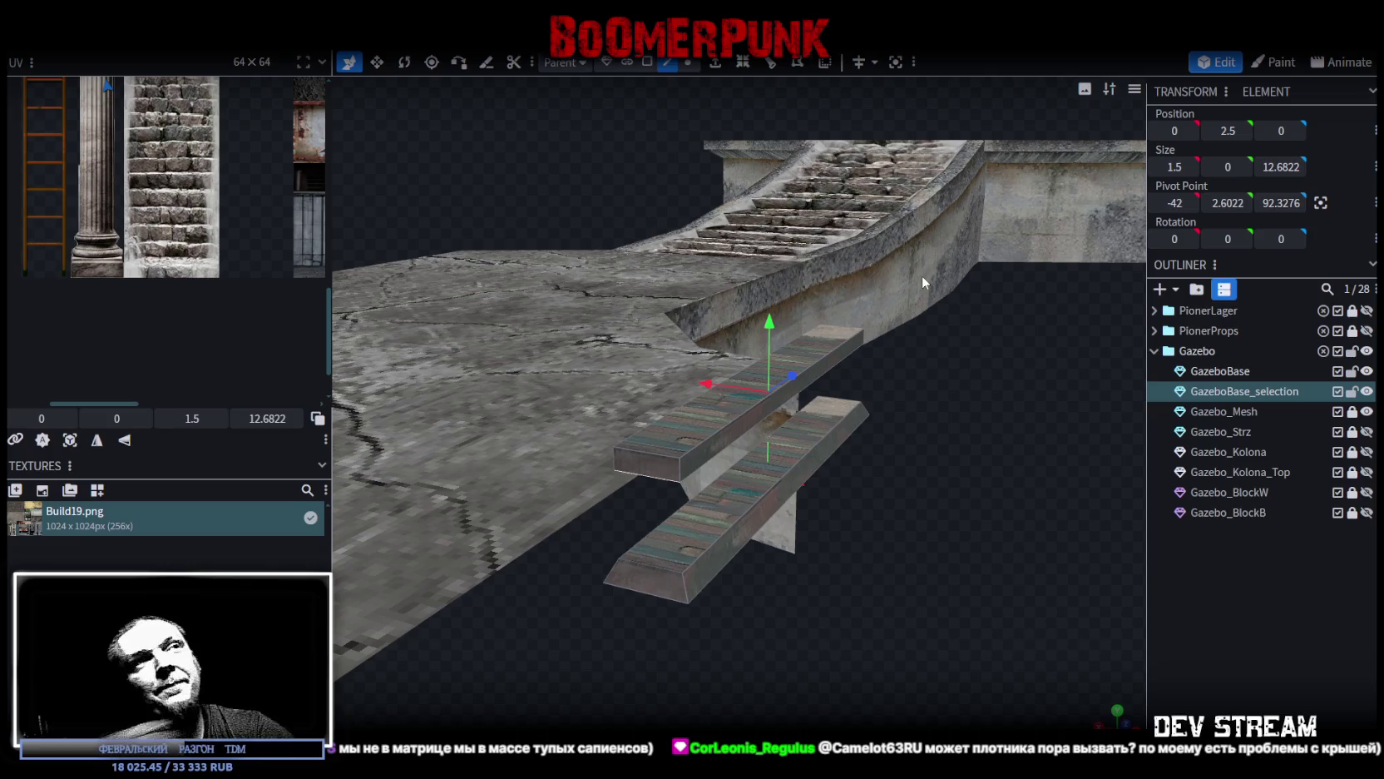
mouse_move(921, 277)
mouse_down()
mouse_move(931, 450)
mouse_move(874, 502)
mouse_move(938, 478)
mouse_move(935, 495)
mouse_move(886, 497)
mouse_up()
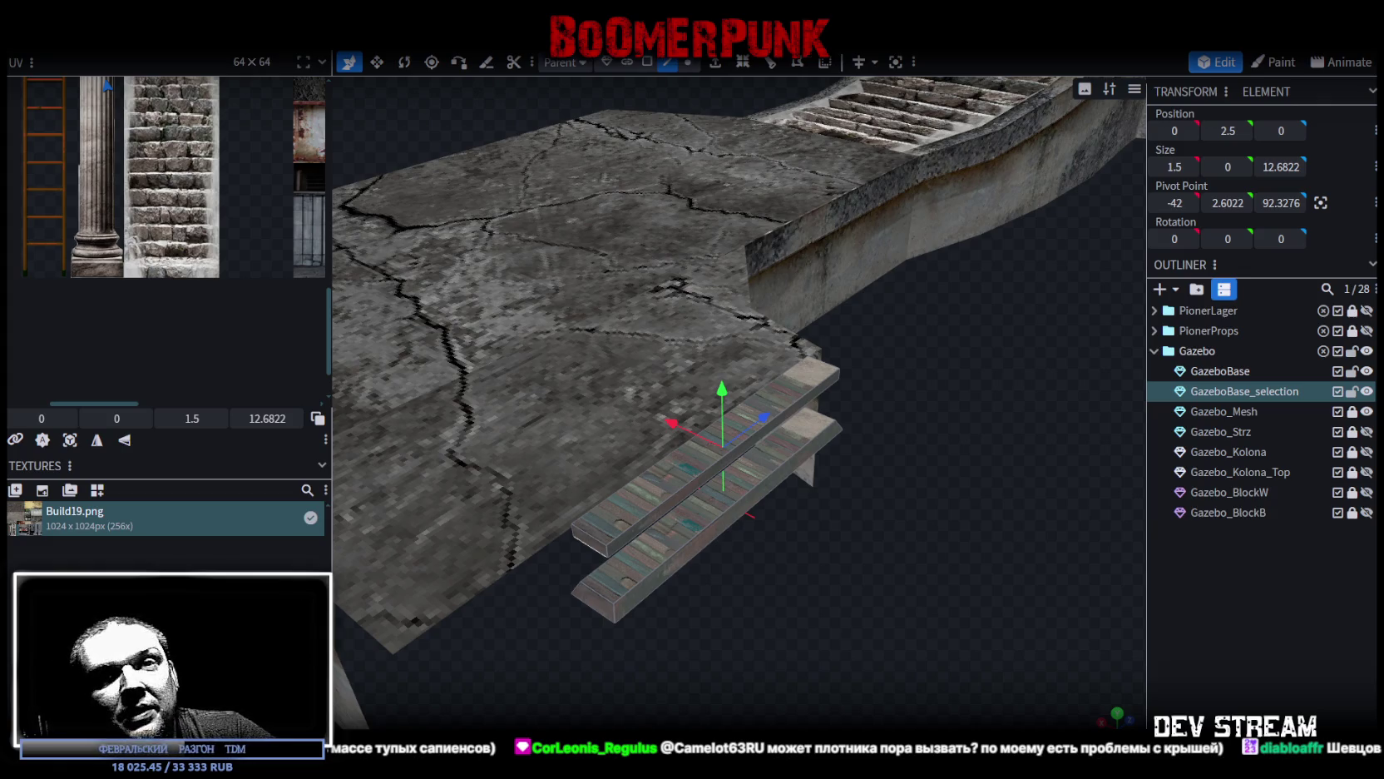
Step: Select the lower plank element, then its top face in Face selection mode
mouse_move(968, 634)
mouse_down()
mouse_move(812, 660)
mouse_move(716, 611)
mouse_move(817, 573)
mouse_up()
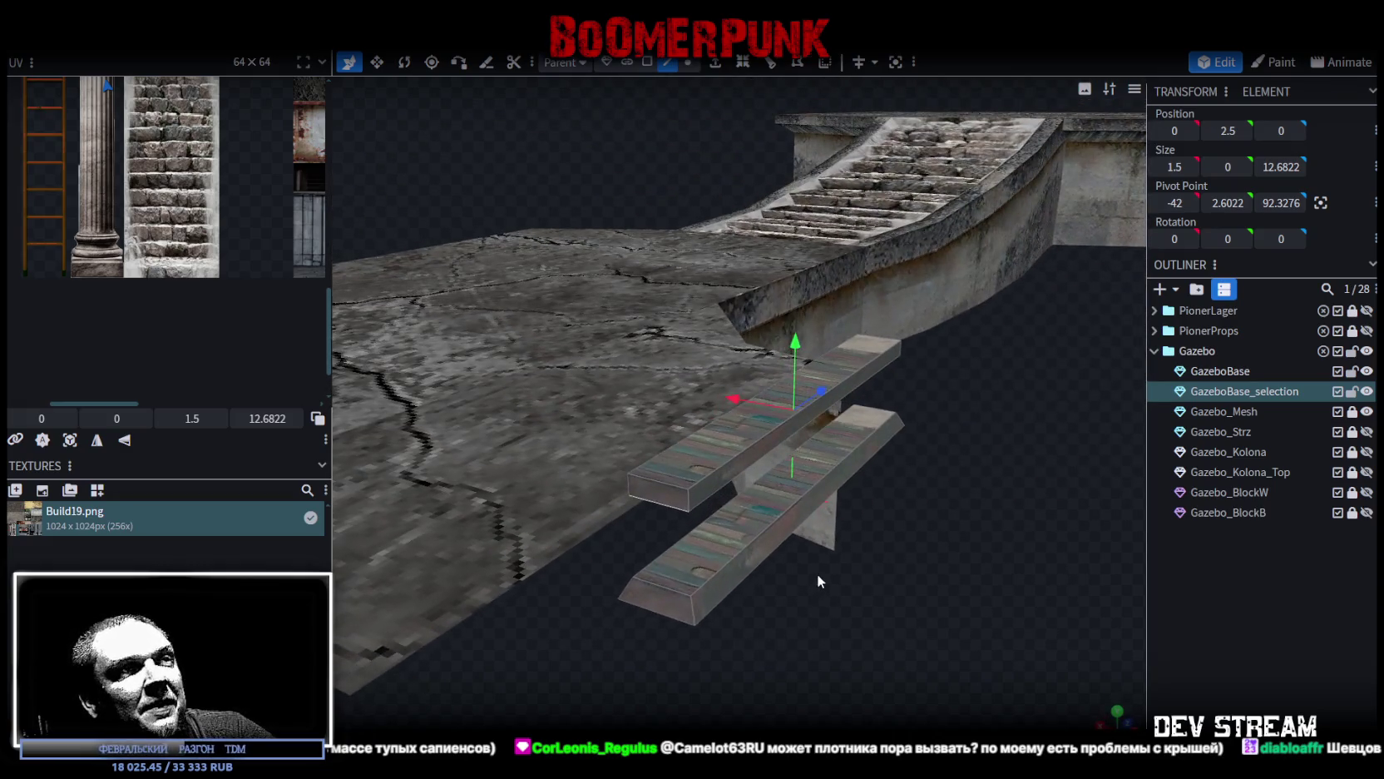
click(667, 562)
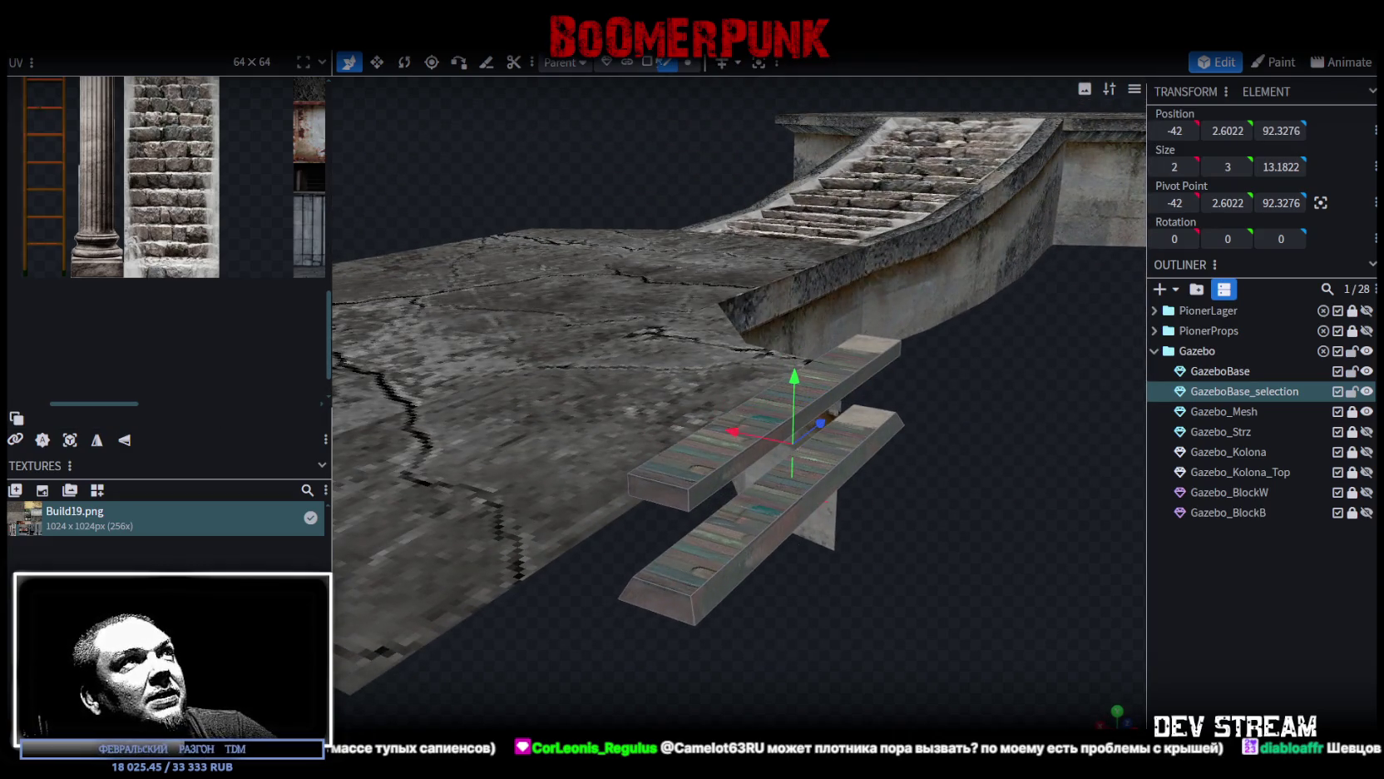
key(3)
click(702, 553)
mouse_move(703, 552)
mouse_down()
mouse_move(913, 580)
mouse_move(668, 575)
mouse_move(894, 592)
mouse_move(740, 663)
mouse_move(762, 602)
mouse_move(697, 473)
mouse_up()
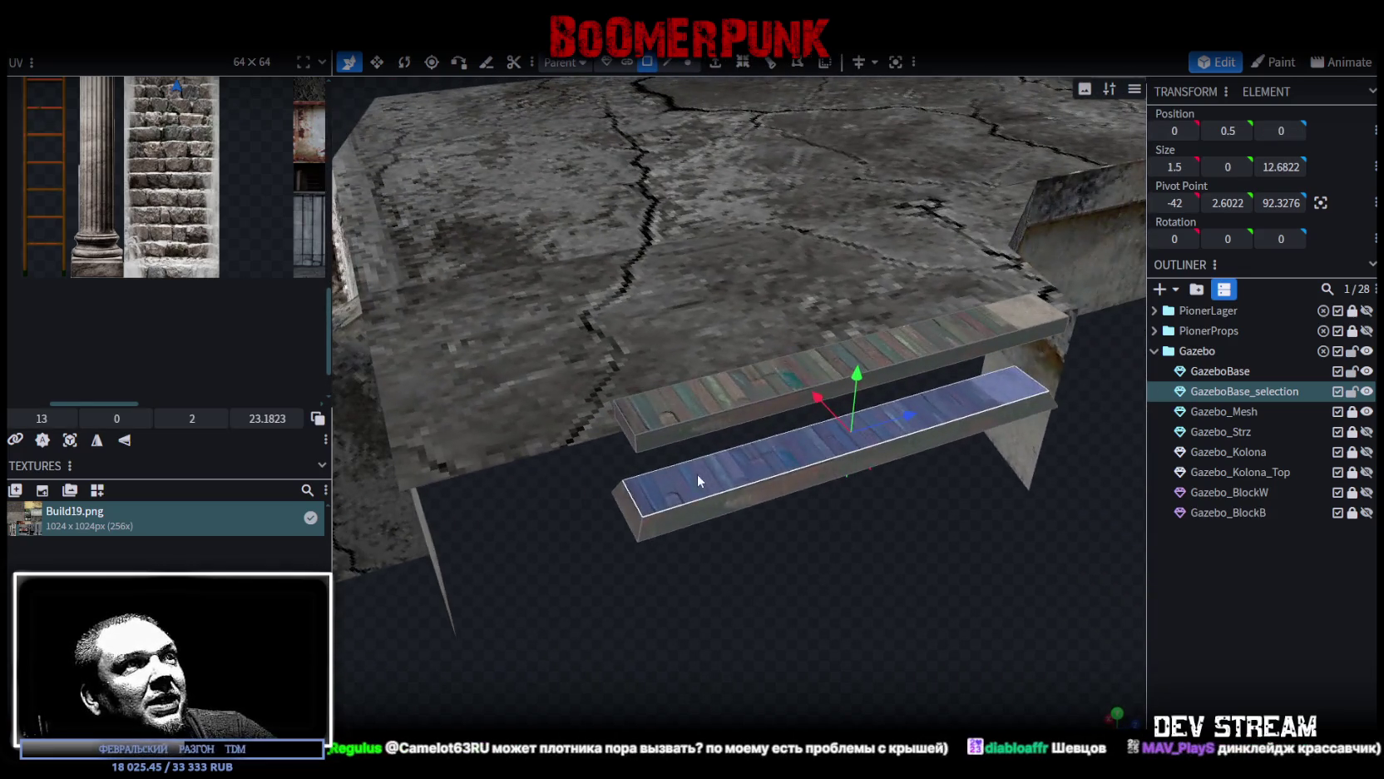
Step: Copy the lower plank's top face, paste it as Mesh Selection, and shorten it along Z
right_click(691, 476)
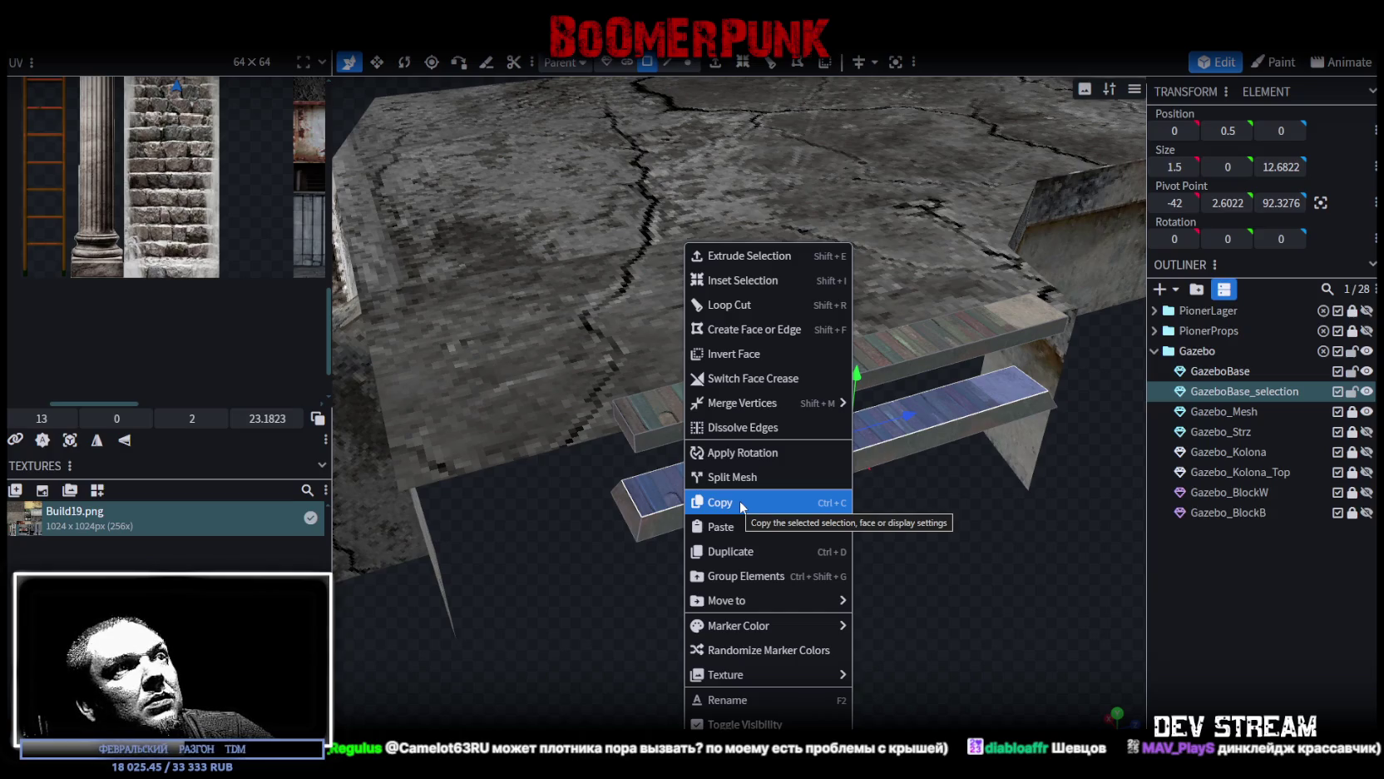
click(740, 500)
right_click(693, 475)
click(743, 527)
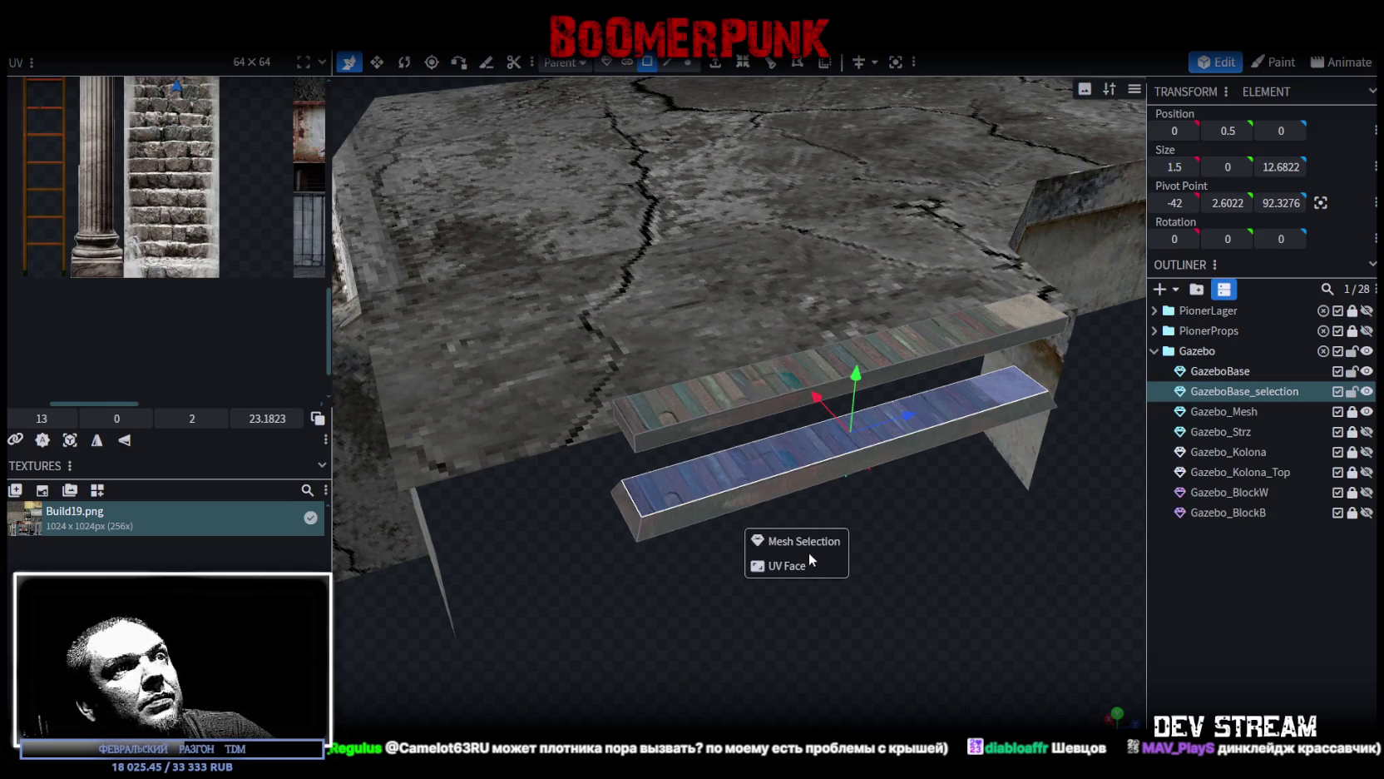
click(802, 536)
mouse_move(915, 418)
mouse_down()
mouse_move(732, 478)
mouse_move(863, 524)
mouse_move(918, 454)
mouse_move(957, 454)
mouse_move(868, 497)
mouse_move(874, 553)
mouse_move(908, 488)
mouse_move(892, 487)
mouse_move(880, 584)
mouse_up()
Step: Move the small face to Z -5.5 near the plank's end and shrink it slightly
key(v)
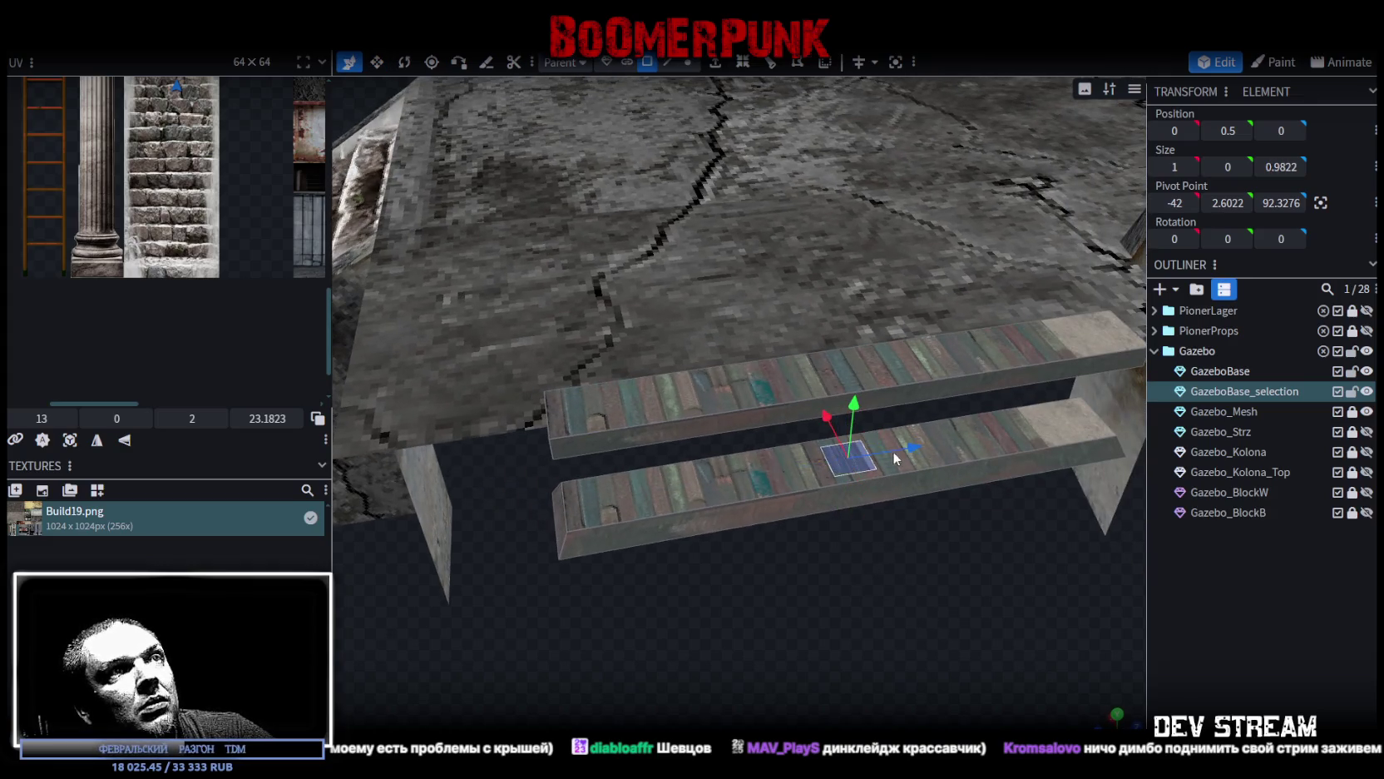
drag(918, 449, 701, 501)
mouse_move(712, 574)
mouse_down()
mouse_move(725, 619)
mouse_move(749, 608)
mouse_move(725, 597)
mouse_up()
key(s)
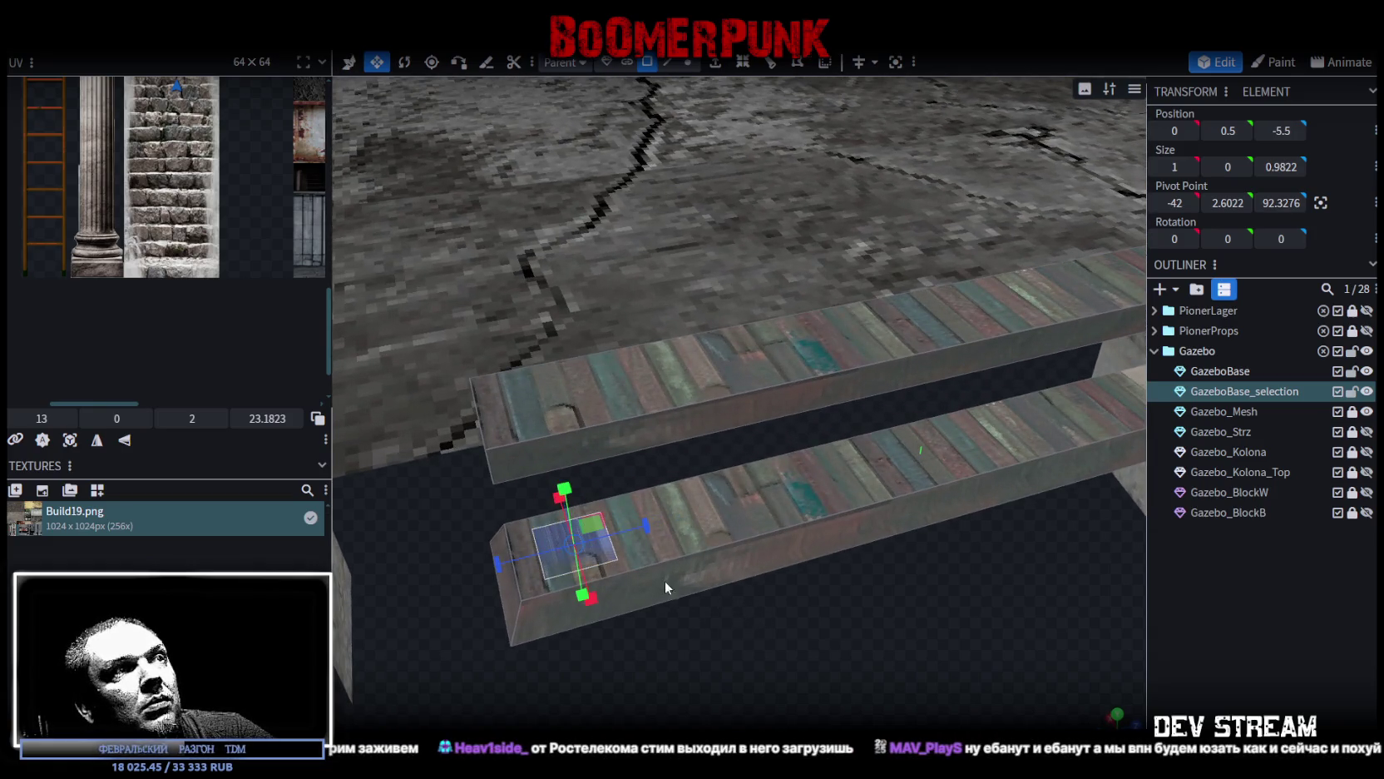
scroll(678, 588, up, 3)
mouse_move(666, 697)
mouse_down()
mouse_move(735, 658)
mouse_move(665, 503)
mouse_up()
drag(680, 422, 658, 429)
drag(666, 499, 687, 571)
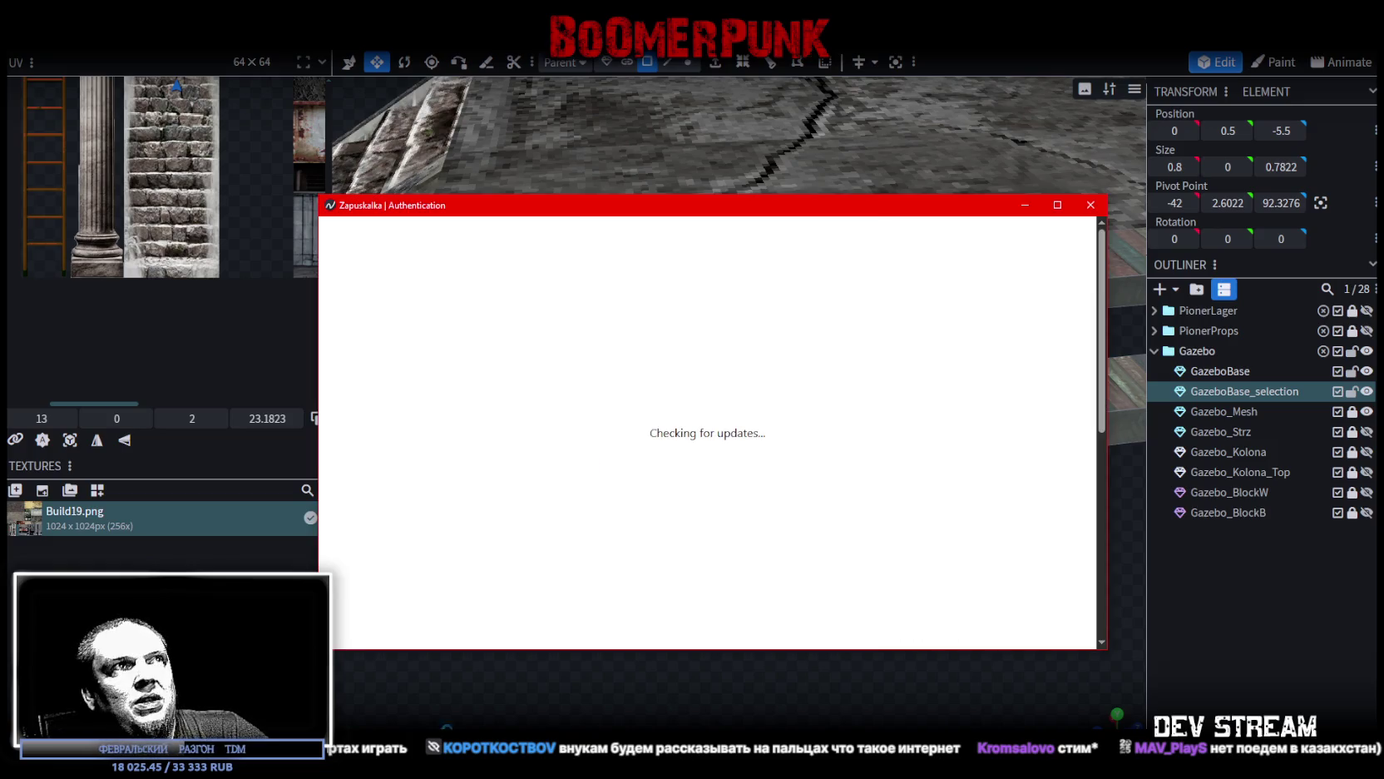
Step: Authenticate via browser, view the CAMSHOOTERS library page, then close Zapuskalka
click(717, 386)
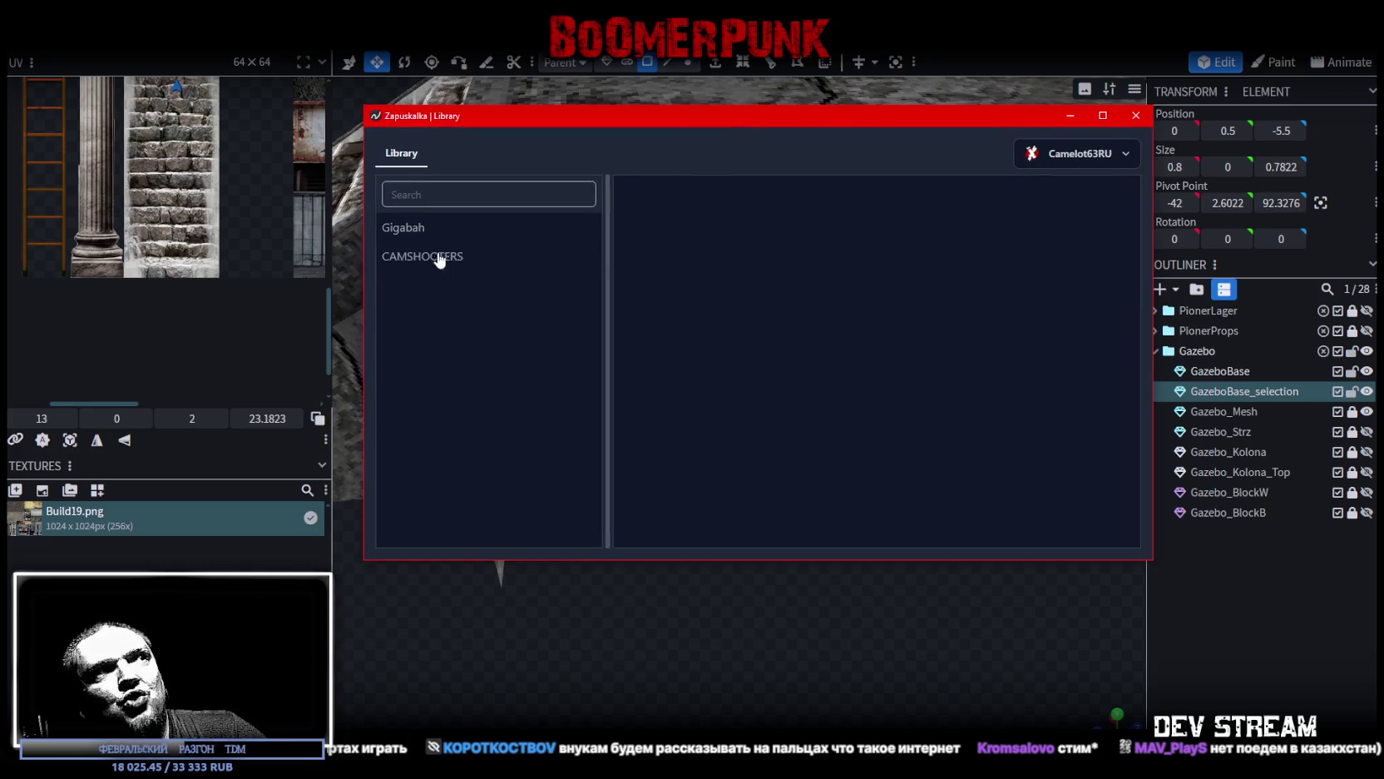
click(440, 257)
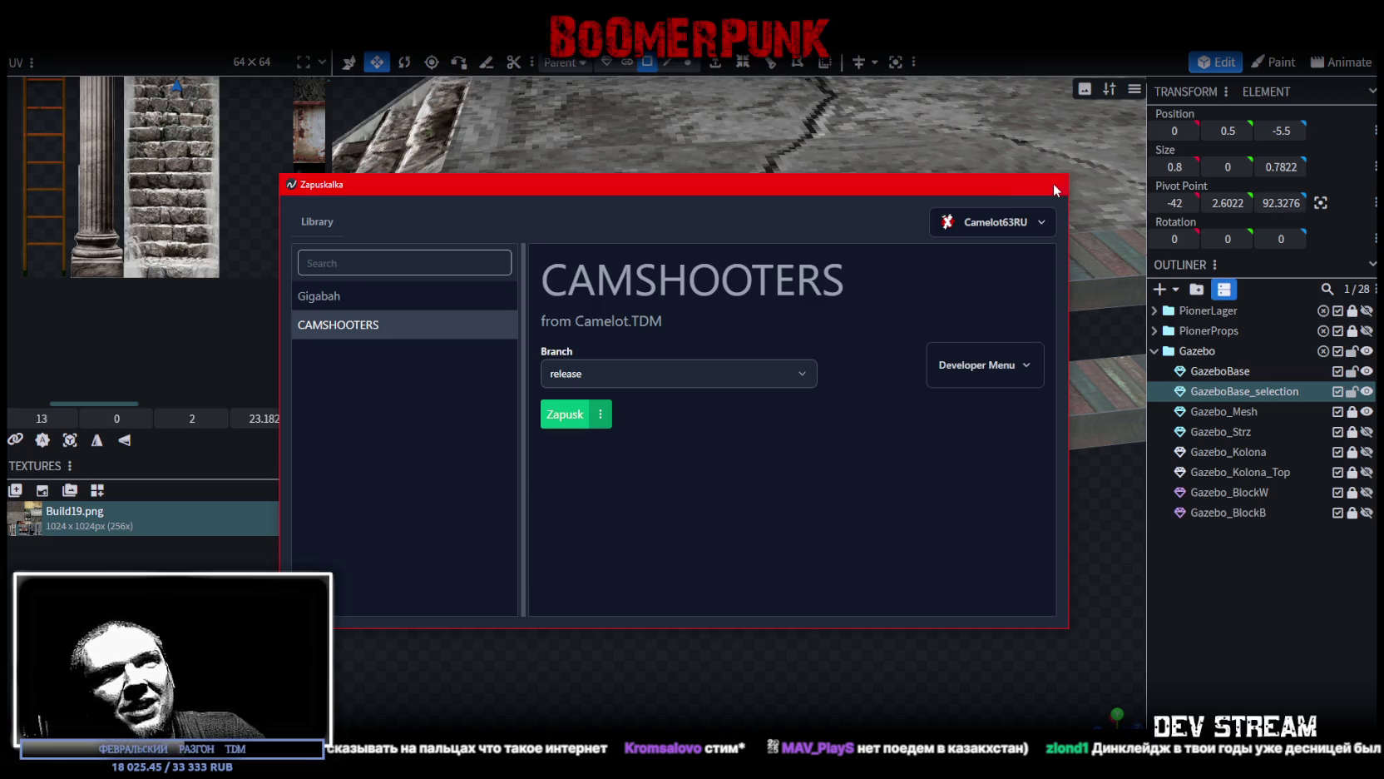
click(1052, 186)
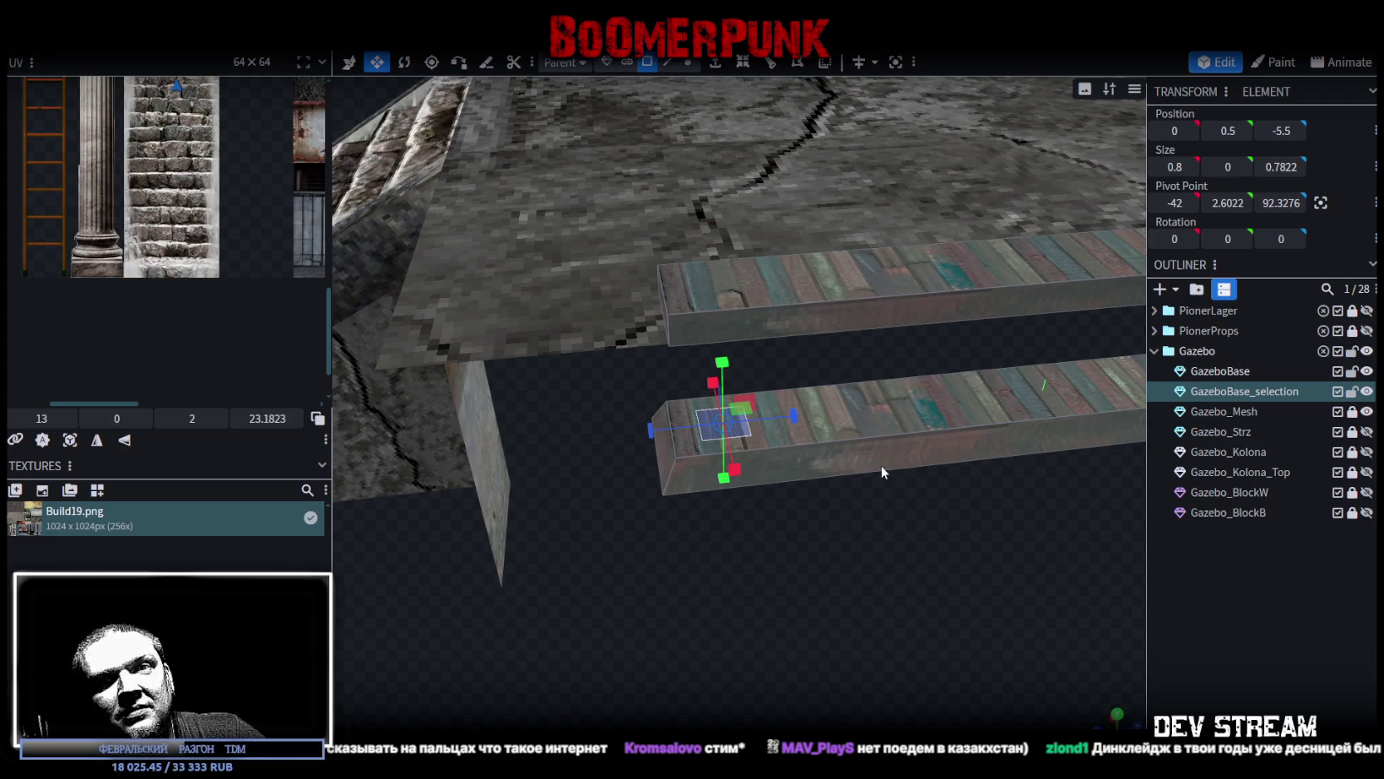
Step: Rotate the small square face around Y into a diamond, then bring Zapuskalka back
mouse_move(989, 557)
mouse_down()
mouse_move(853, 618)
mouse_move(836, 587)
mouse_up()
key(r)
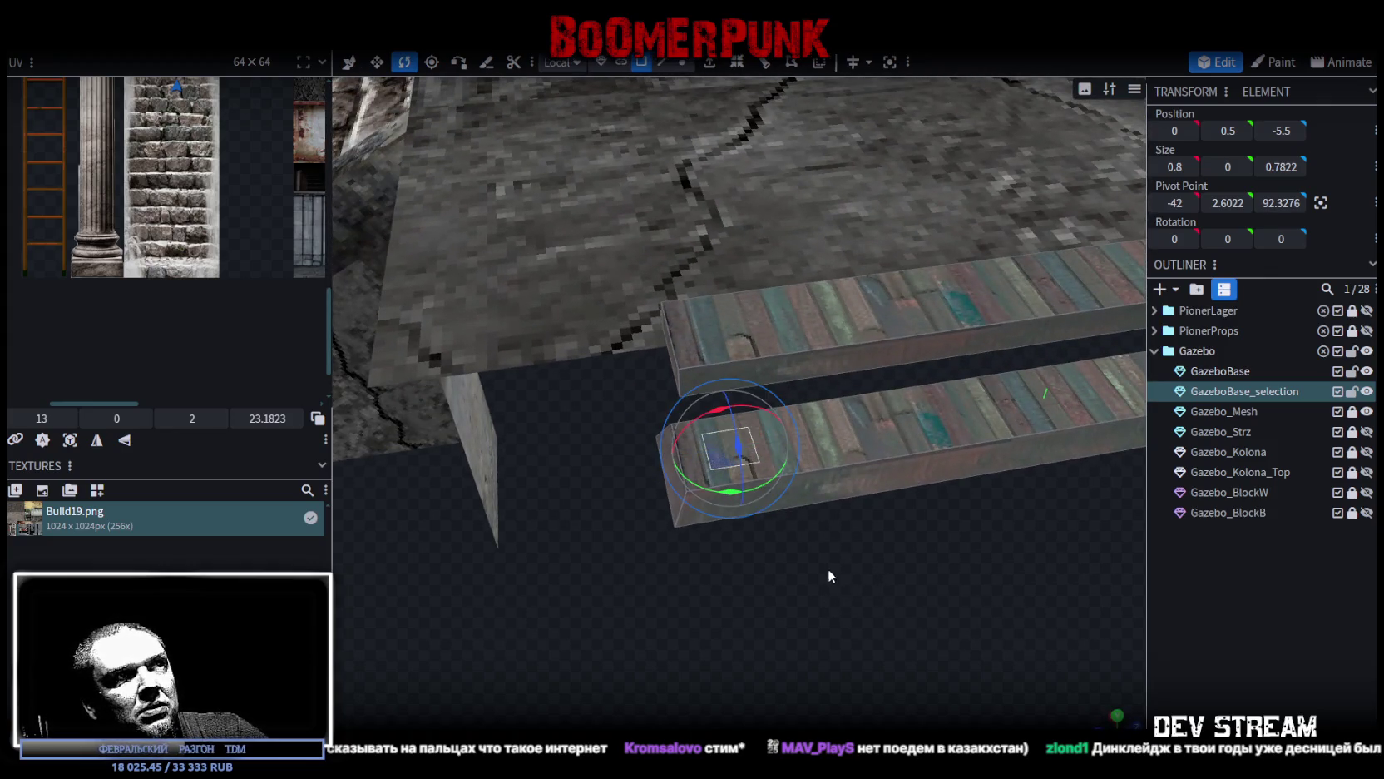
mouse_move(734, 505)
mouse_down()
mouse_move(789, 493)
mouse_move(804, 589)
mouse_move(827, 538)
mouse_move(824, 589)
mouse_move(813, 573)
mouse_move(829, 580)
mouse_up()
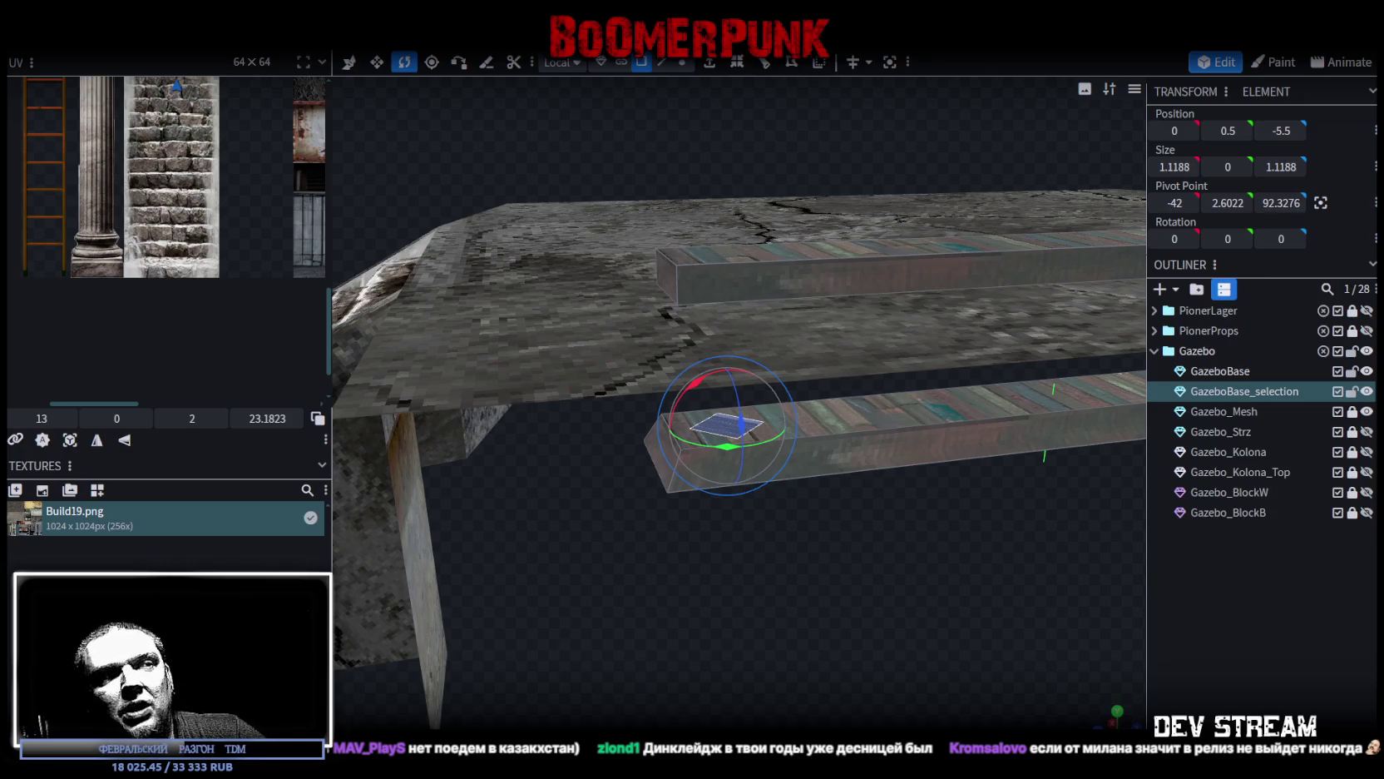
key(alt+Tab)
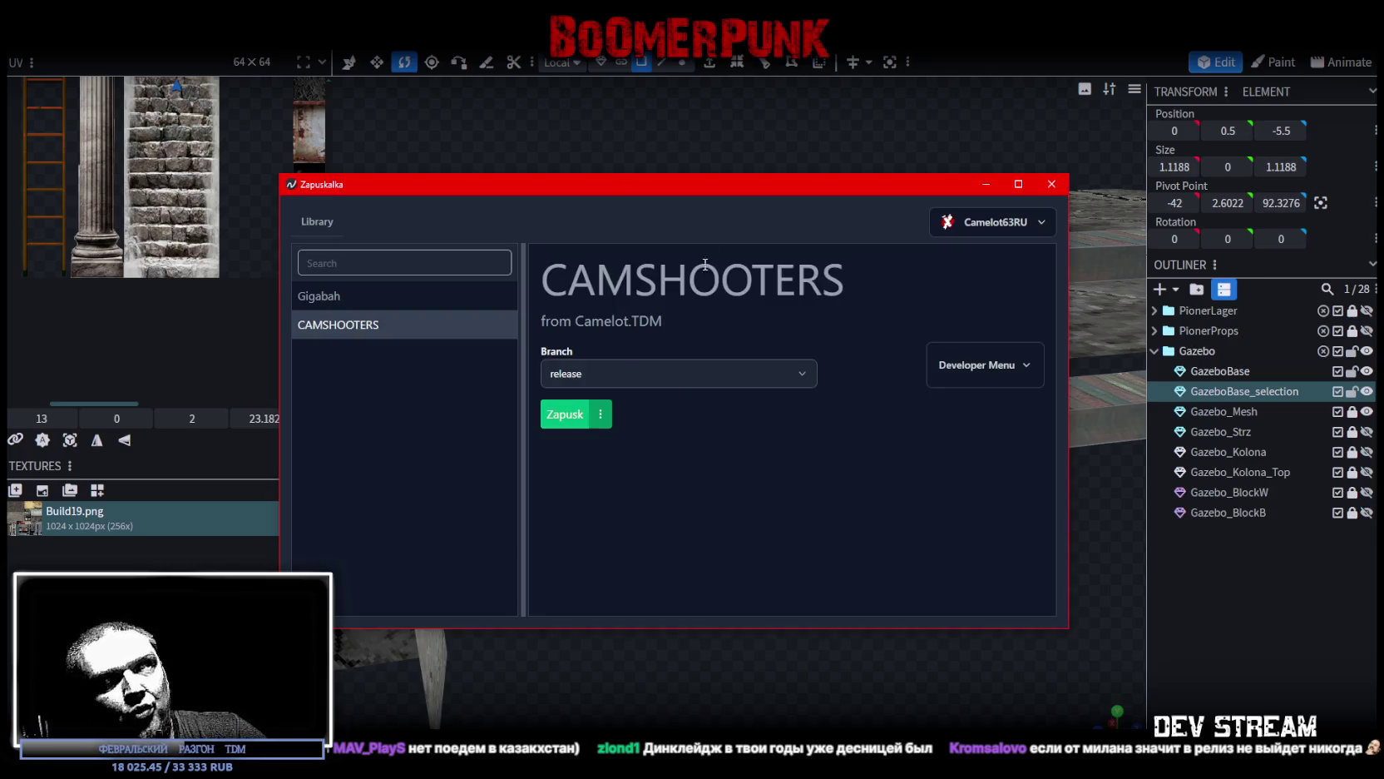
Step: Launch CAMSHOOTERS on the release branch after briefly checking the Developer Menu
click(1030, 366)
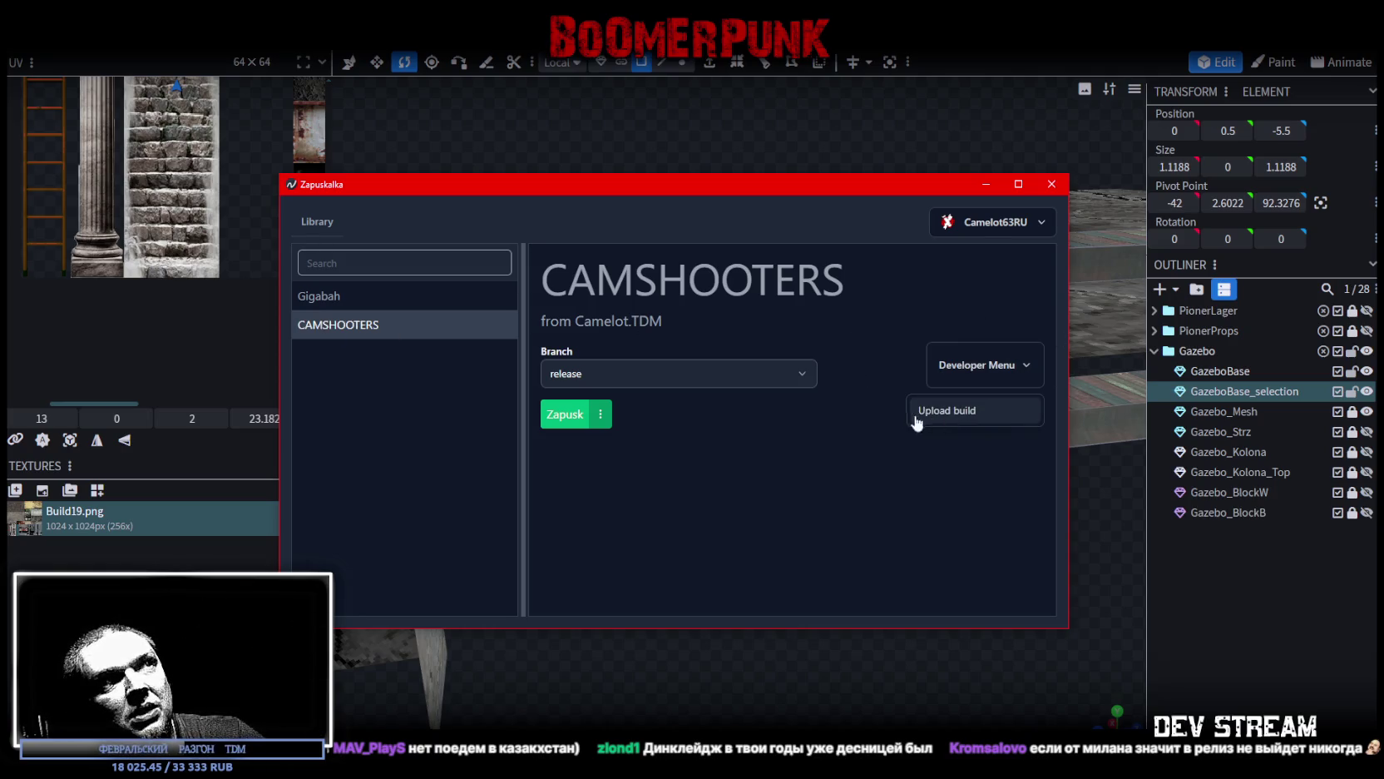
click(925, 419)
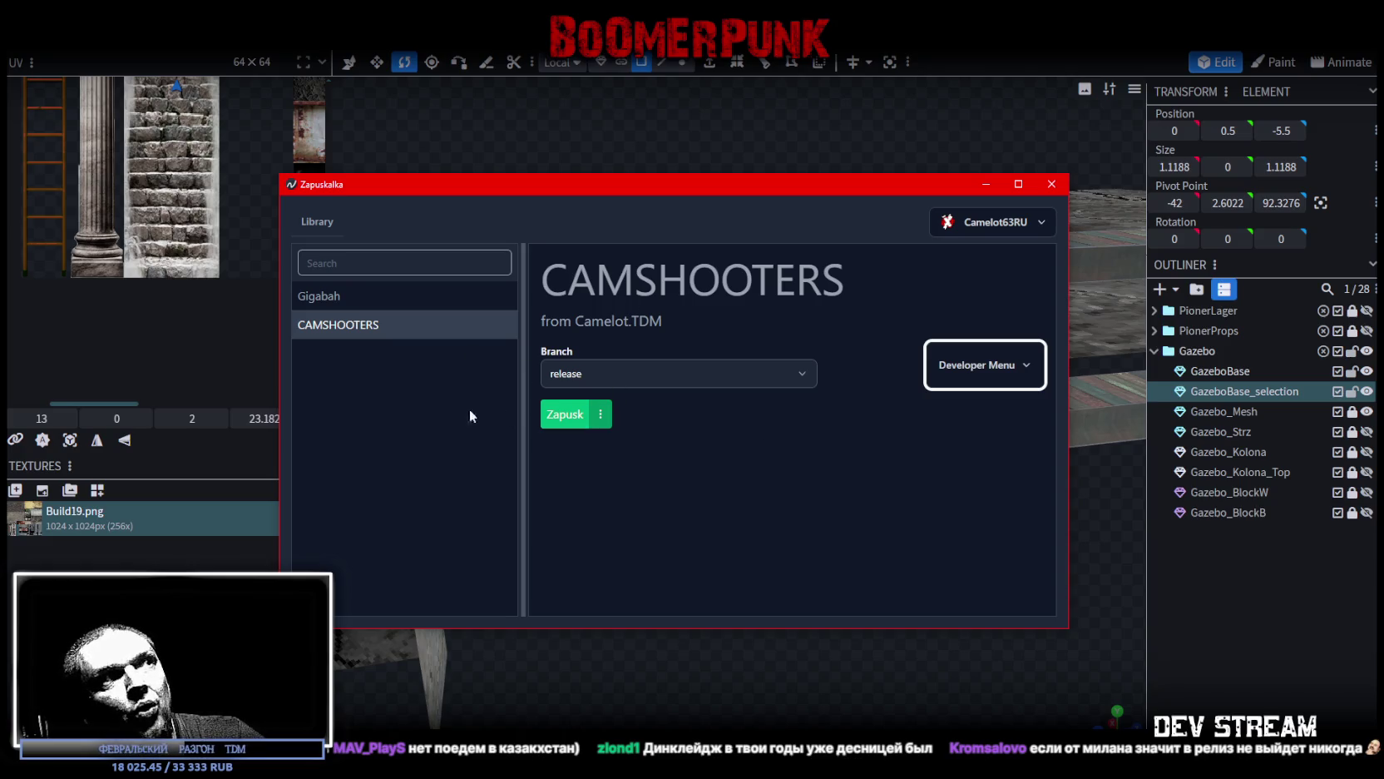
click(552, 420)
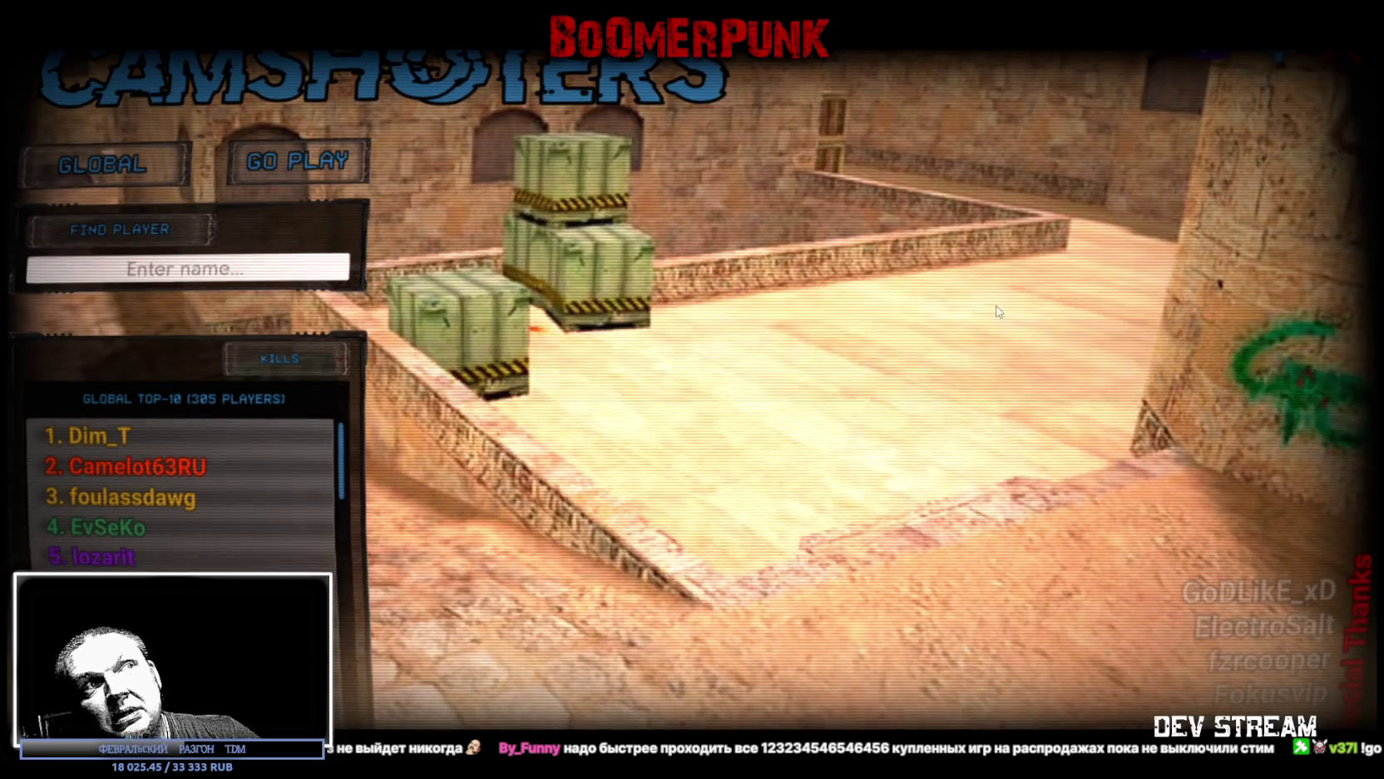
Step: Start a CAMSHOOTERS match on a random map, which loads italy
mouse_move(155, 467)
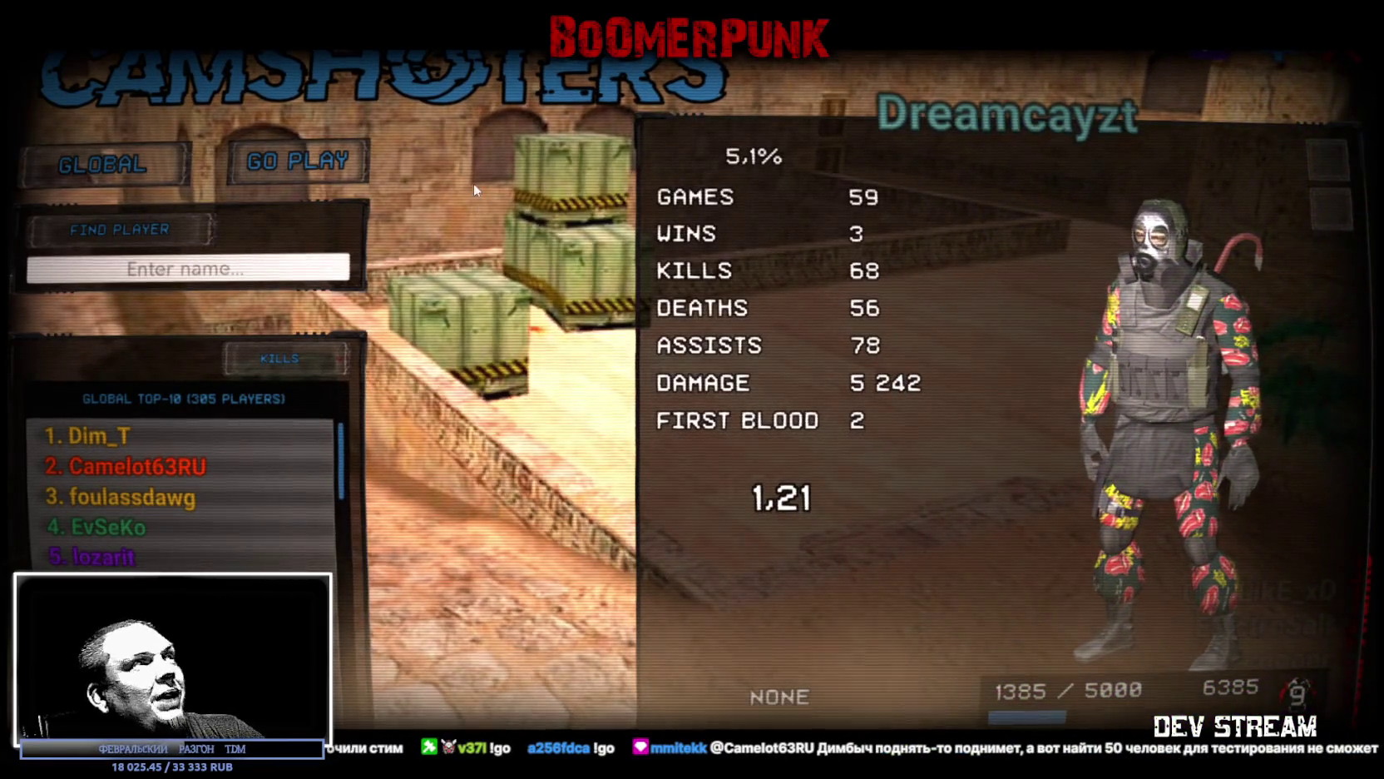
click(297, 161)
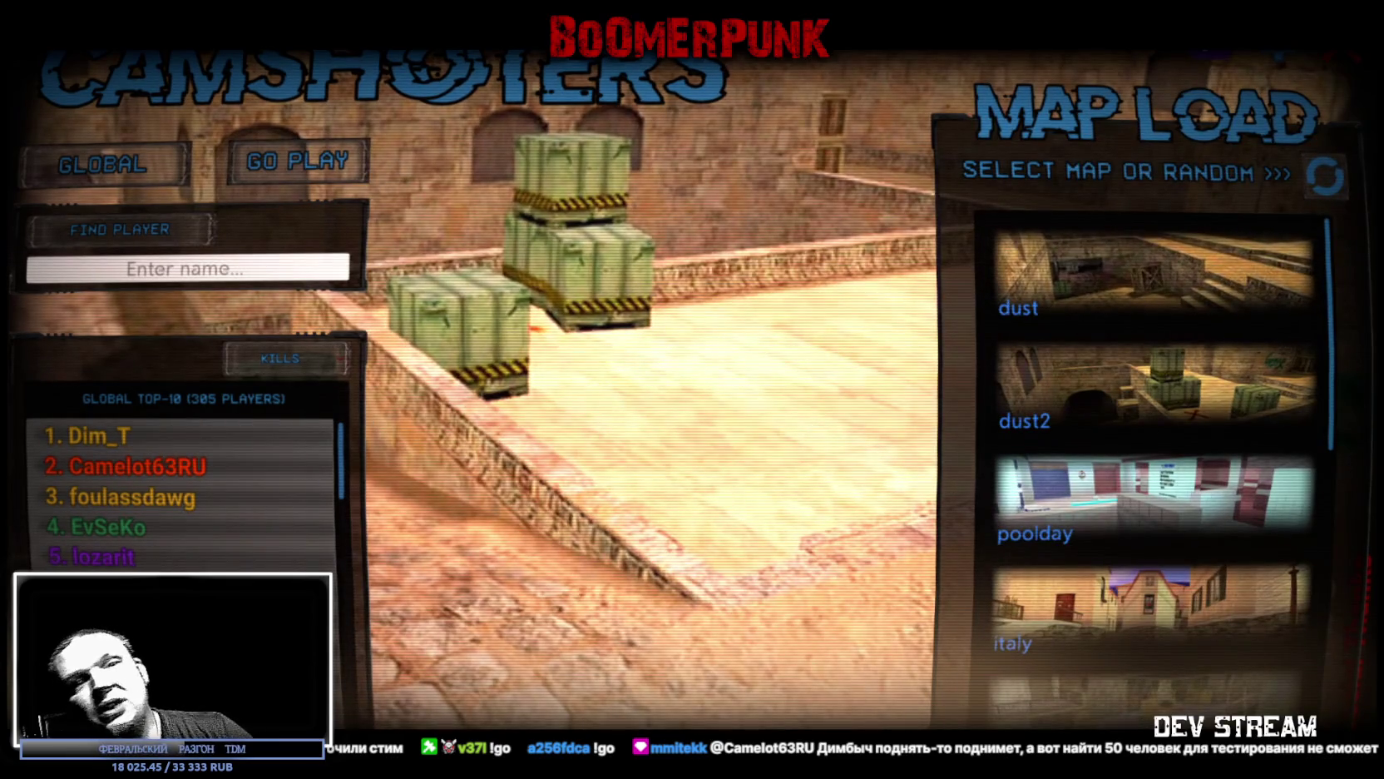
click(1326, 176)
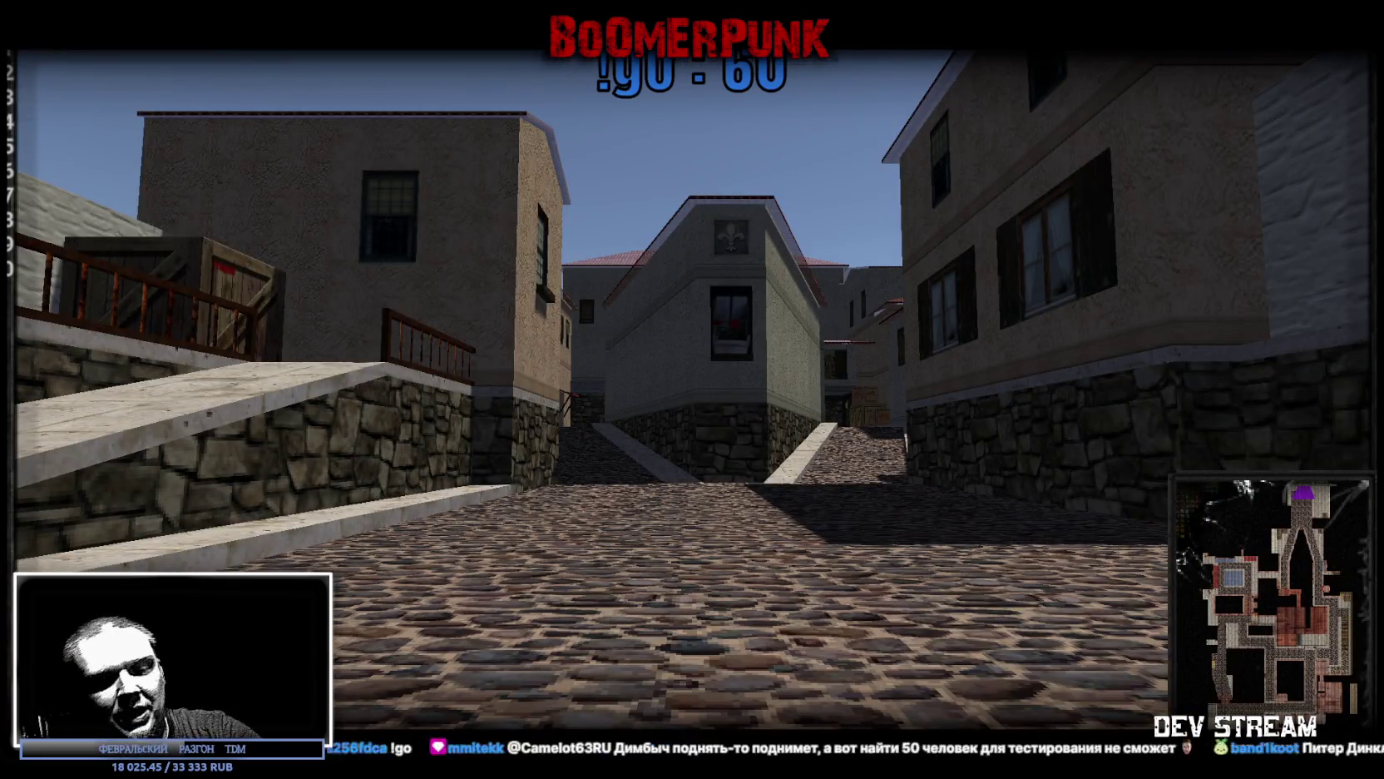